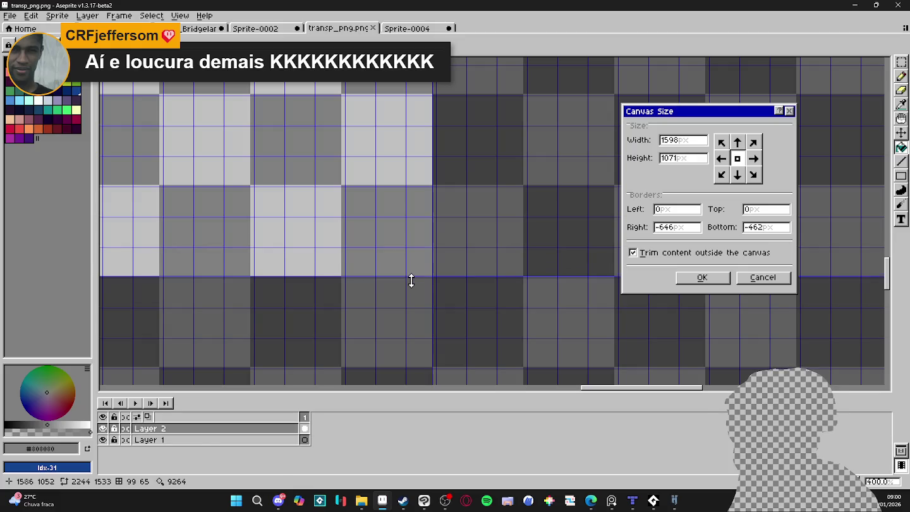
Apply the canvas size, scale transp_png.png to 200% (3196×2142) and save it.
click(702, 278)
scroll(466, 275, down, 3)
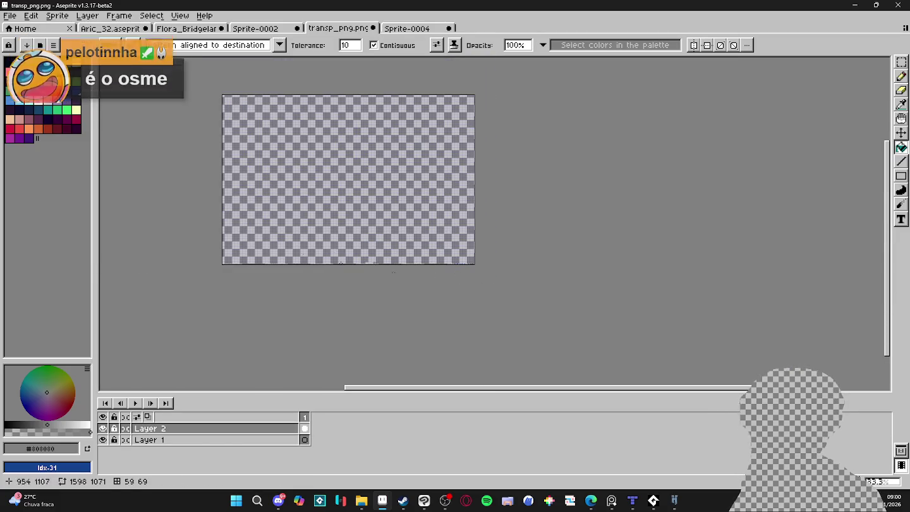
click(57, 16)
click(76, 64)
click(521, 188)
text(200)
key(Return)
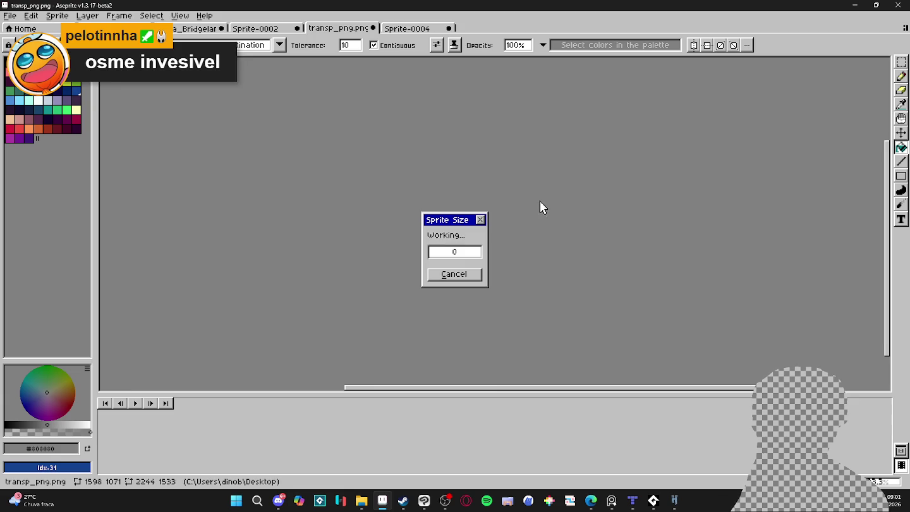
key(ctrl+s)
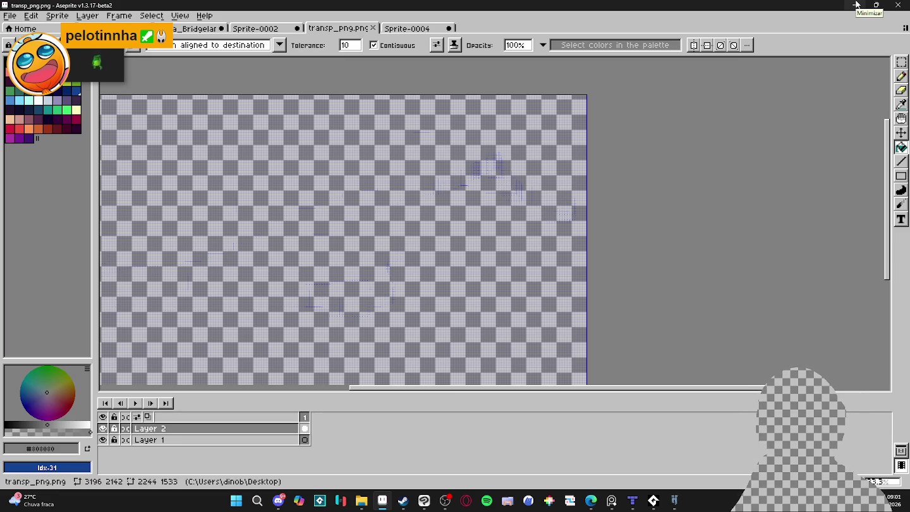
Close Sprite-0004, transp_png.png, Sprite-0002 and Flora_Bridgelands, discarding their unsaved changes.
click(405, 28)
click(448, 27)
click(463, 272)
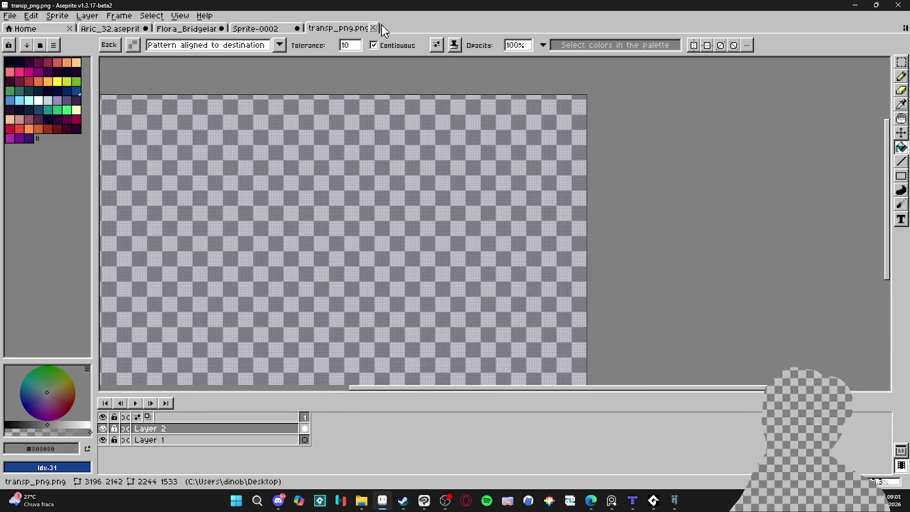
click(373, 28)
click(297, 28)
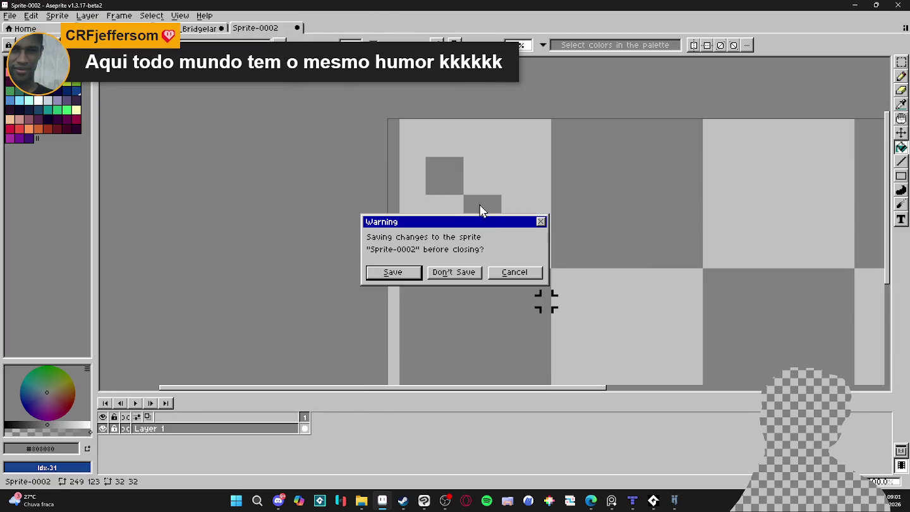
click(463, 274)
click(222, 29)
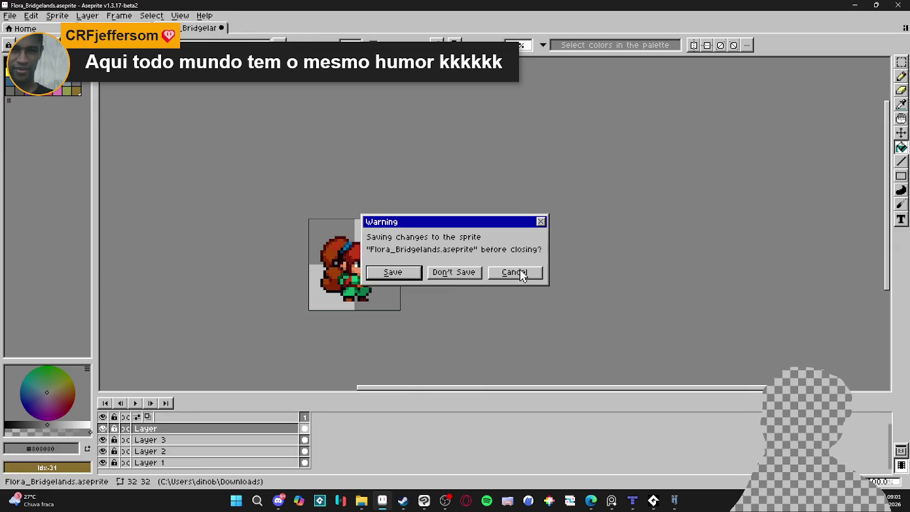
click(462, 275)
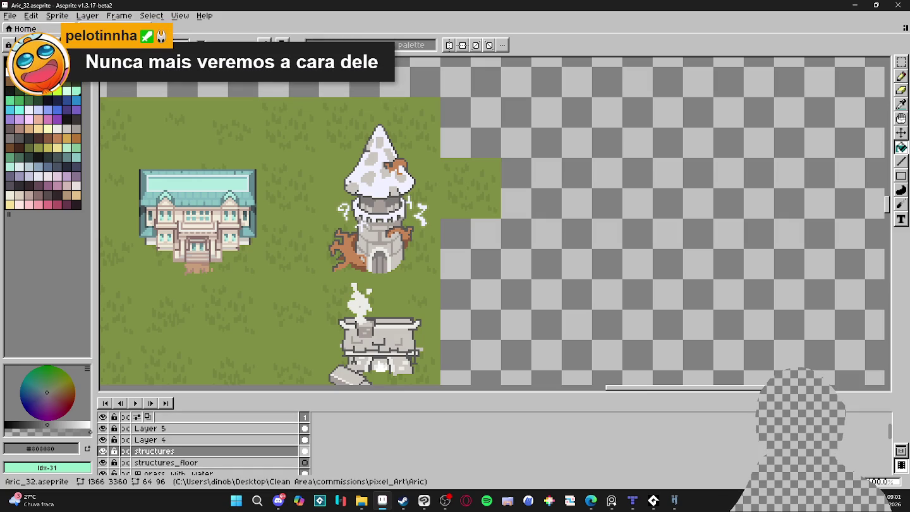
key(alt+Tab)
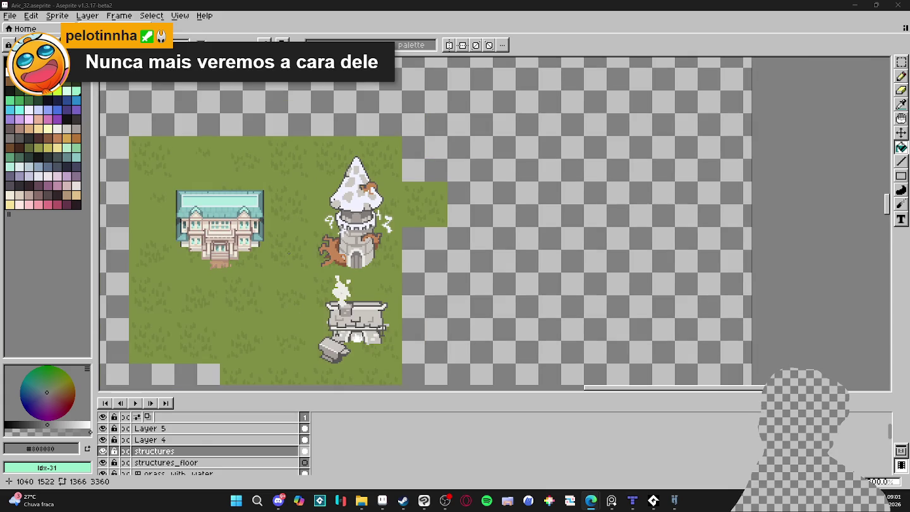
scroll(295, 254, down, 1)
scroll(294, 254, down, 2)
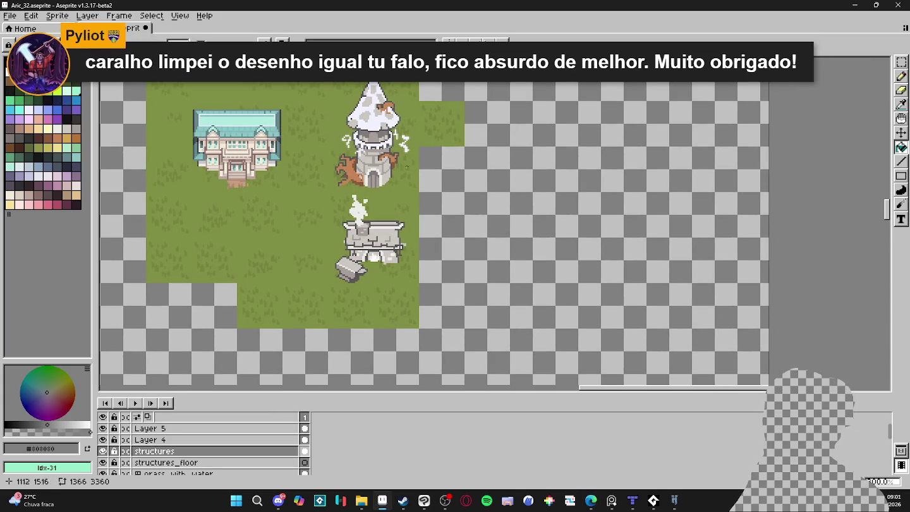
scroll(345, 268, up, 3)
ctrl+click(328, 271)
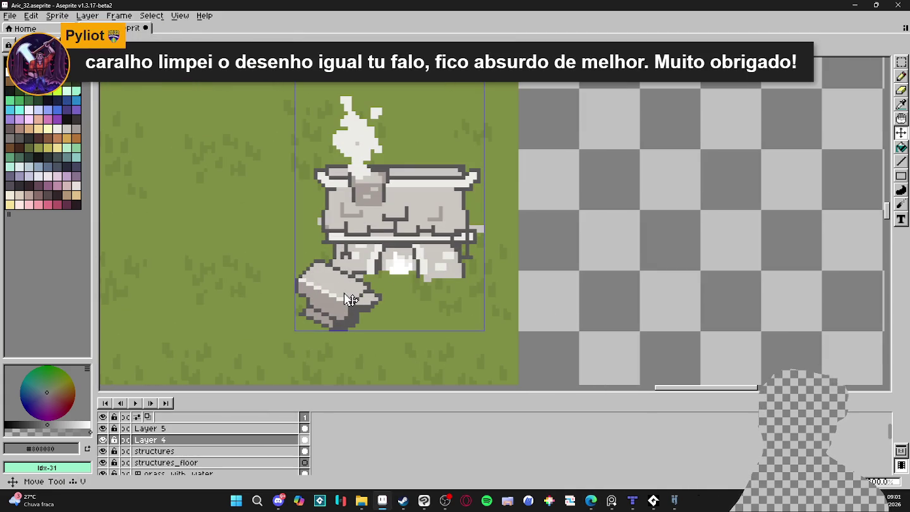
Select the anvil pieces in front of the forge and shift them up-left.
scroll(312, 278, up, 2)
drag(313, 279, 301, 263)
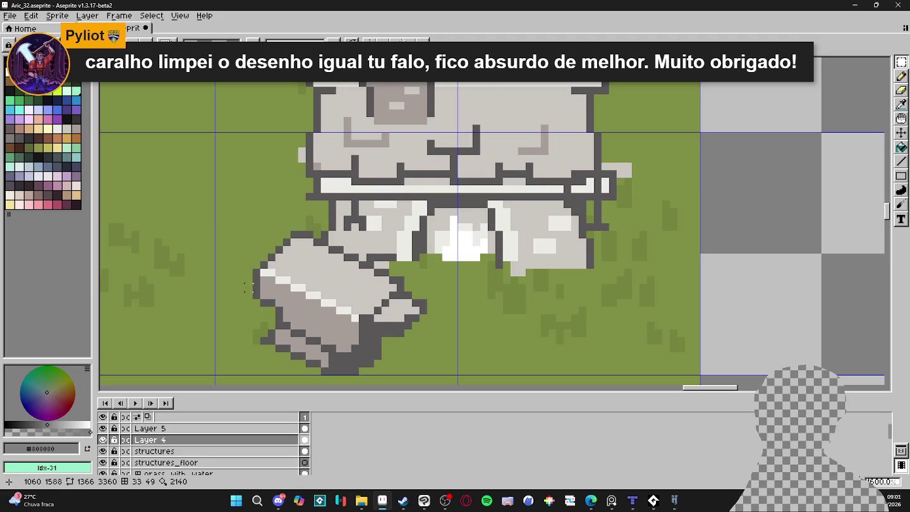
drag(251, 346, 430, 289)
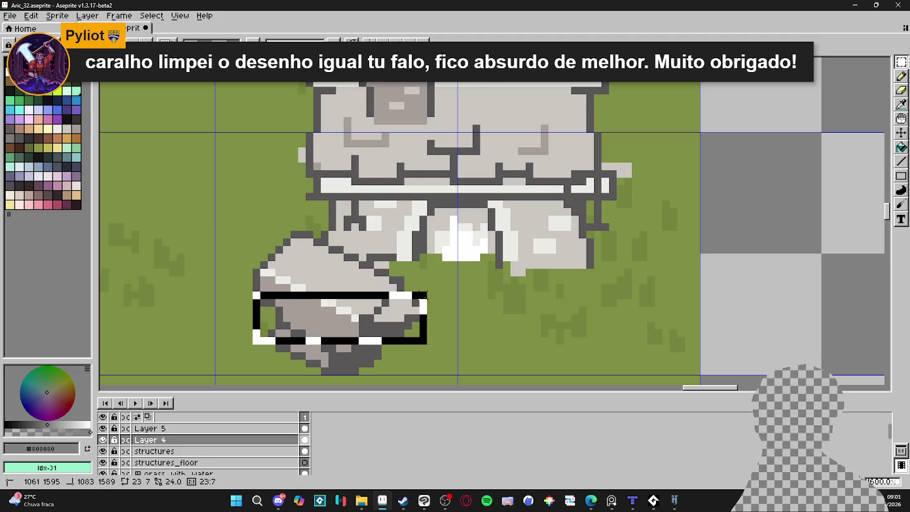
shift+drag(253, 268, 338, 345)
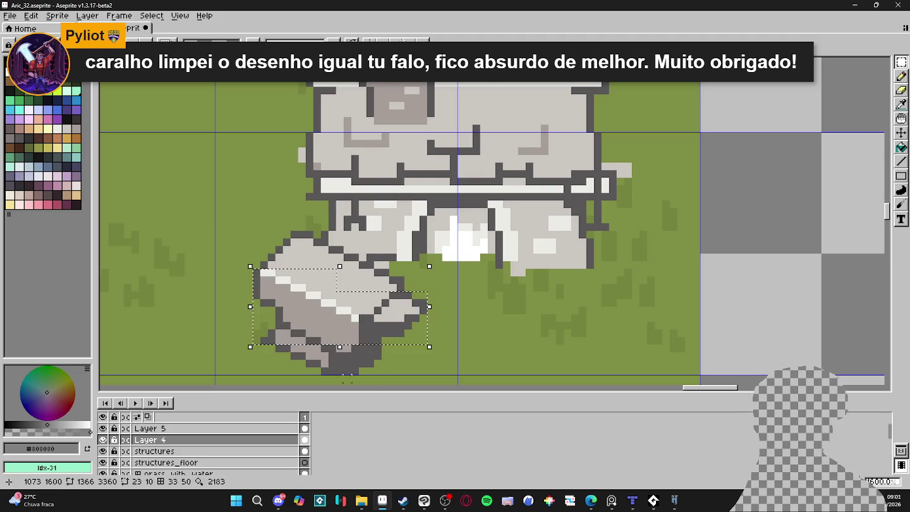
drag(382, 377, 260, 346)
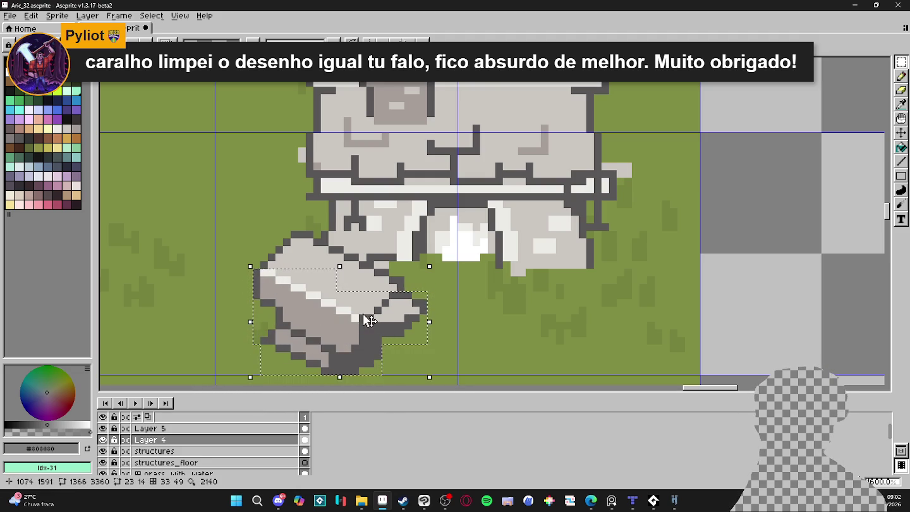
mouse_move(396, 269)
mouse_down()
mouse_move(372, 277)
mouse_move(340, 258)
mouse_up()
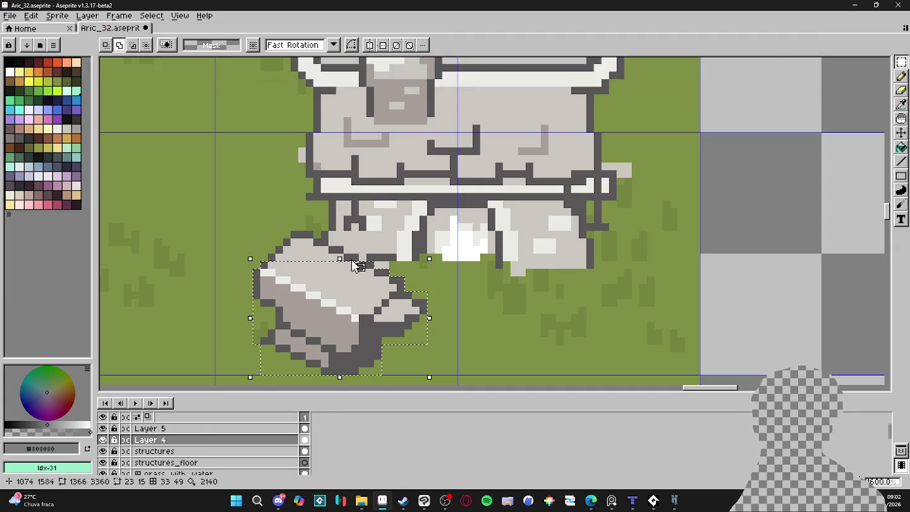
Discard an unfinished black rectangle over the anvil and switch to the mouth-monster sprite.
mouse_move(264, 272)
mouse_down()
mouse_move(278, 260)
mouse_move(360, 286)
mouse_move(371, 275)
mouse_up()
scroll(278, 260, up, 1)
key(Escape)
scroll(365, 280, down, 4)
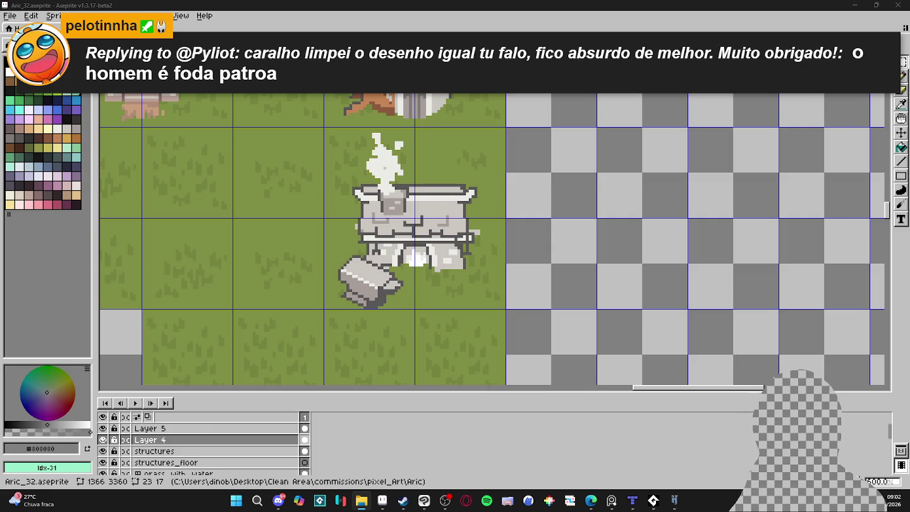
key(ctrl+Tab)
scroll(430, 154, up, 2)
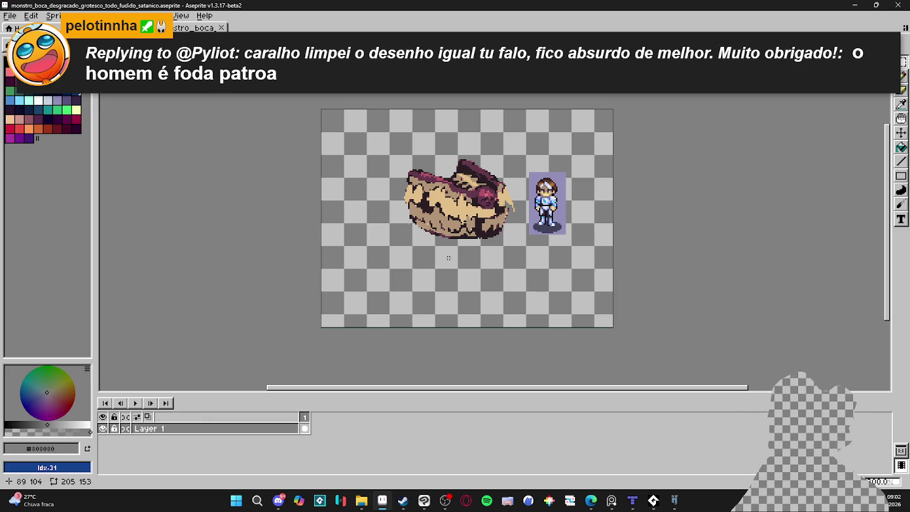
drag(456, 256, 434, 268)
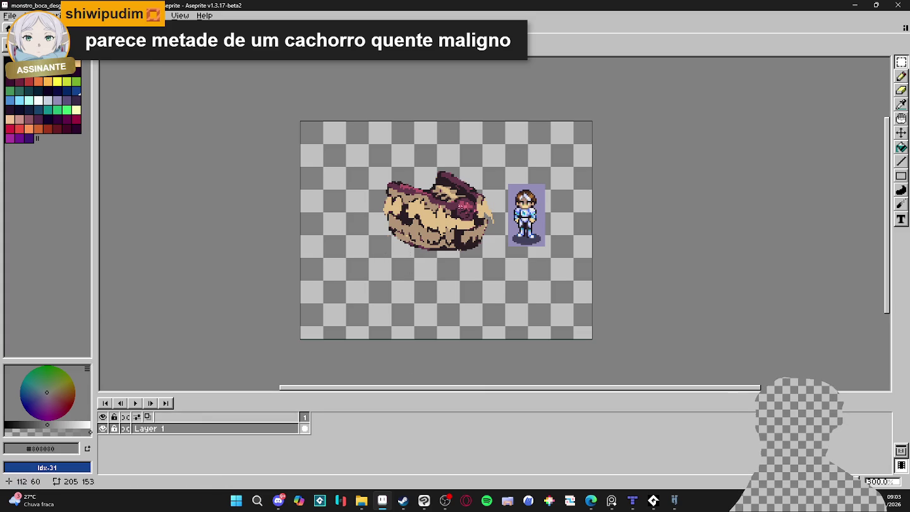
click(361, 501)
click(403, 447)
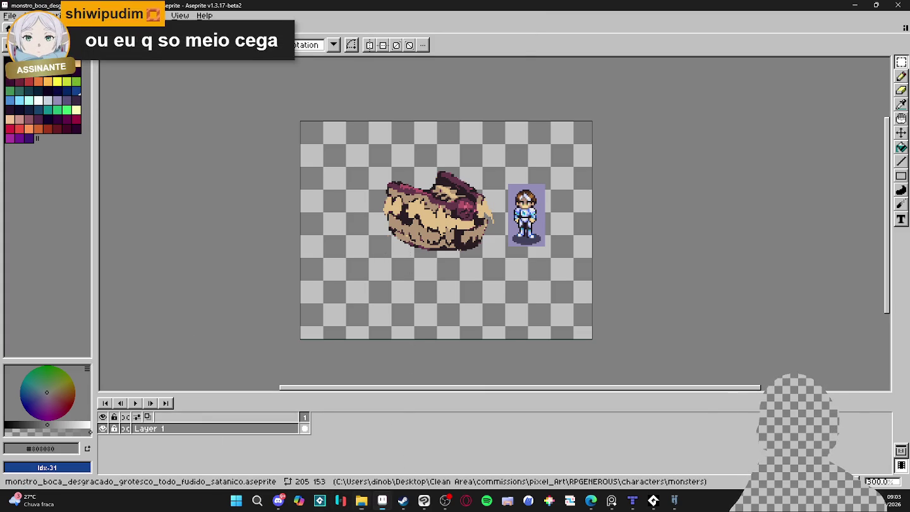
click(278, 500)
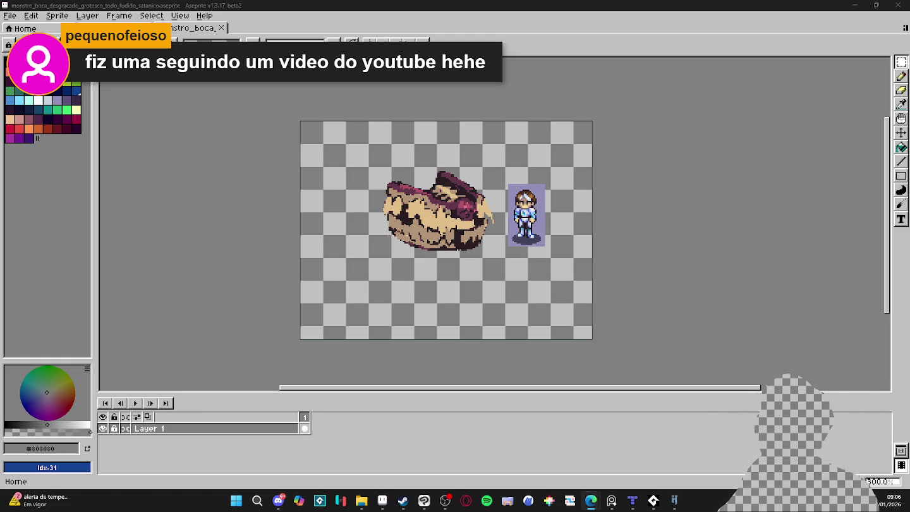
Scroll the Aric_32 town map showing the manor, tower and stone forge.
scroll(594, 177, down, 2)
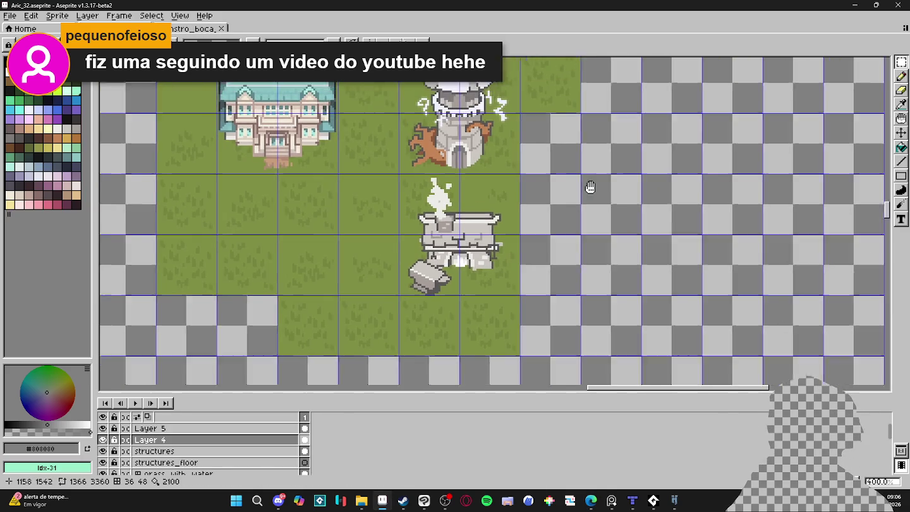
click(193, 28)
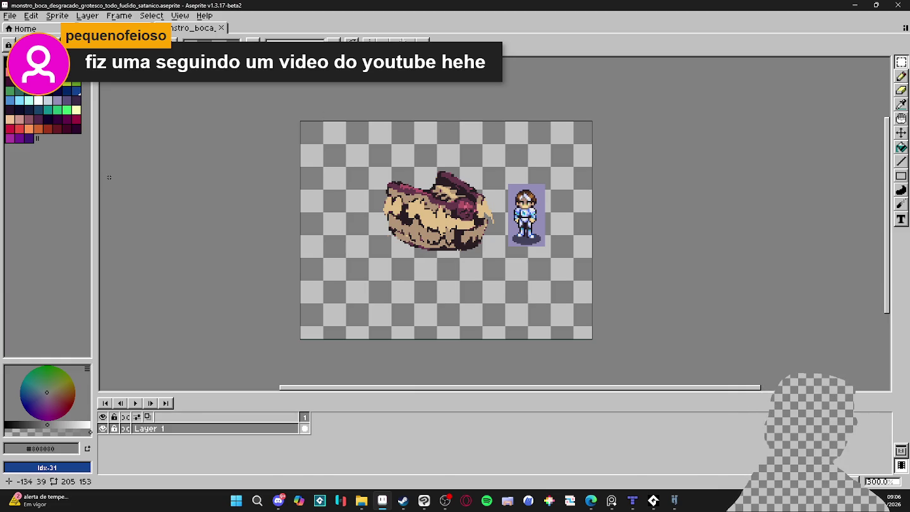
key(ctrl+shift+Tab)
scroll(397, 333, up, 4)
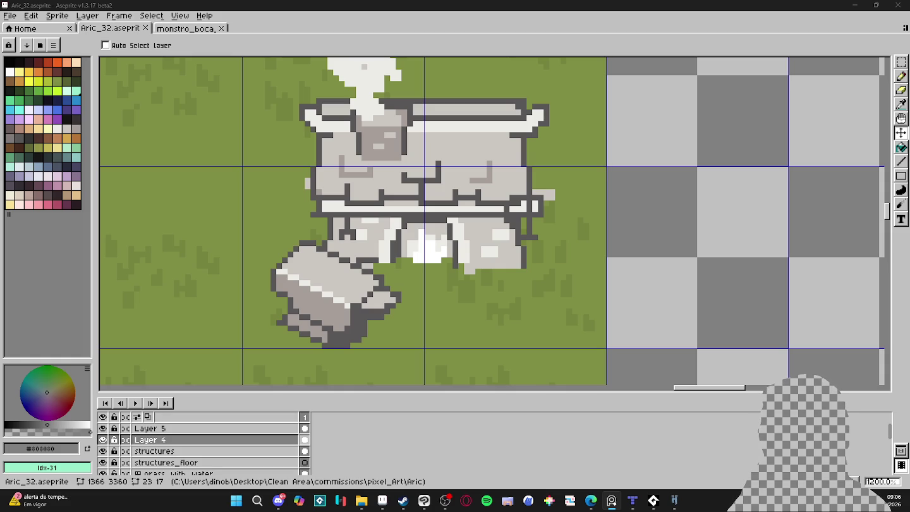
Marquee-select the whole grey stone below the forge's base.
scroll(398, 265, down, 1)
scroll(362, 287, up, 1)
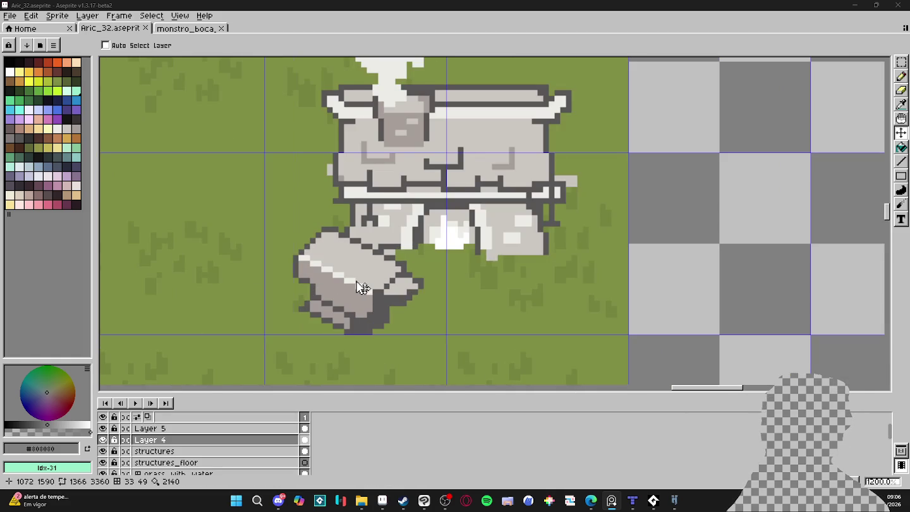
key(m)
scroll(356, 282, up, 1)
scroll(356, 282, up, 2)
drag(426, 251, 232, 353)
drag(278, 253, 245, 192)
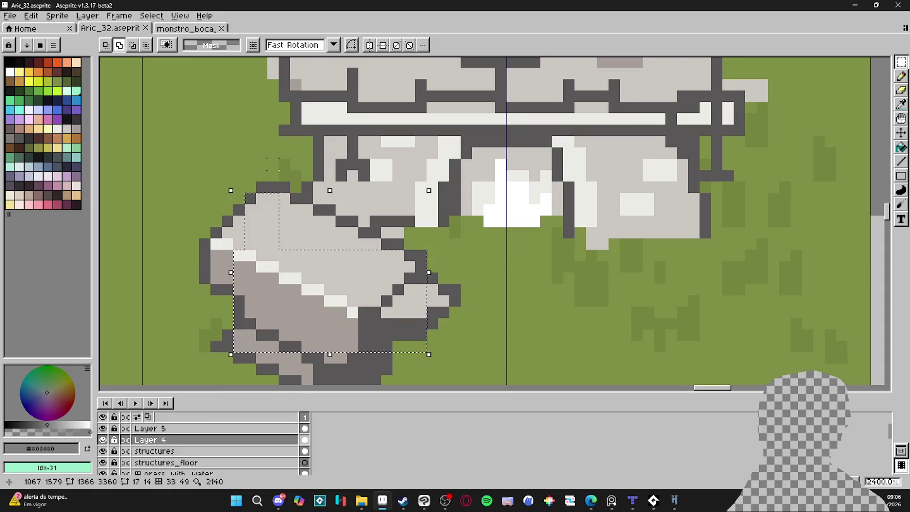
scroll(255, 226, up, 1)
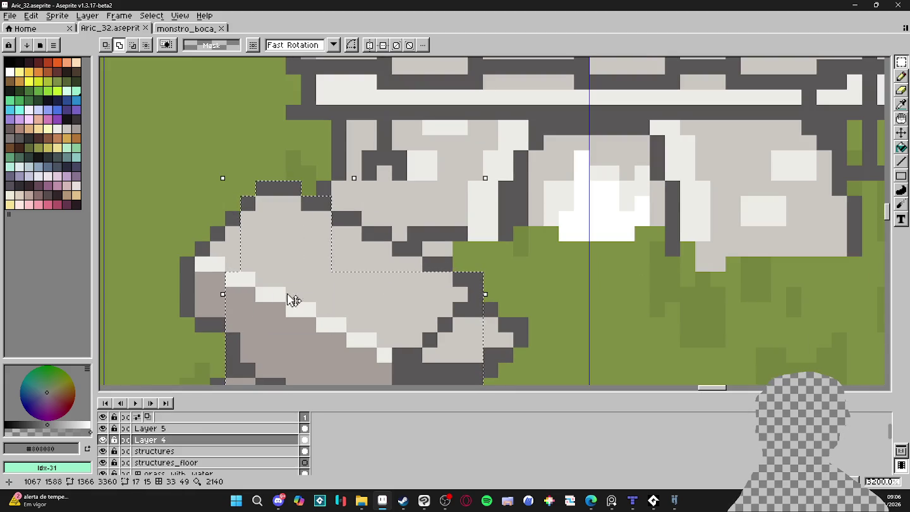
drag(331, 211, 392, 272)
scroll(273, 227, down, 1)
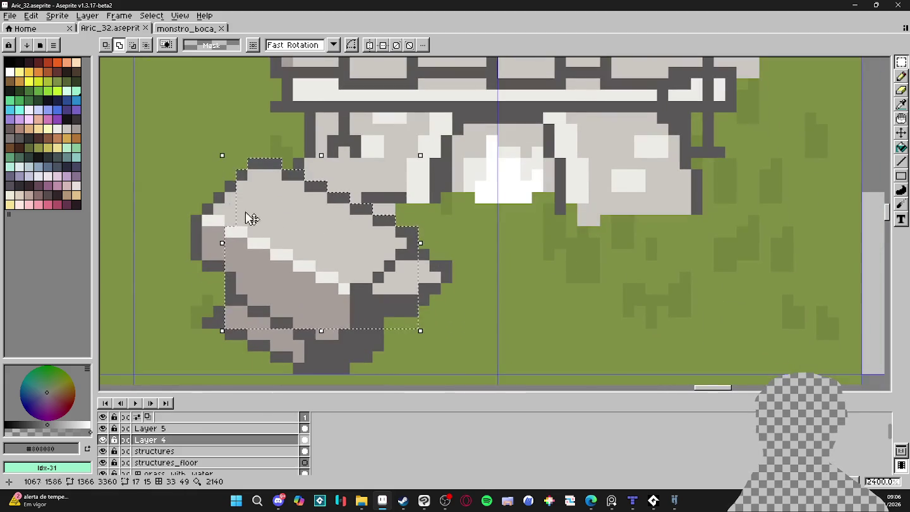
drag(156, 158, 268, 316)
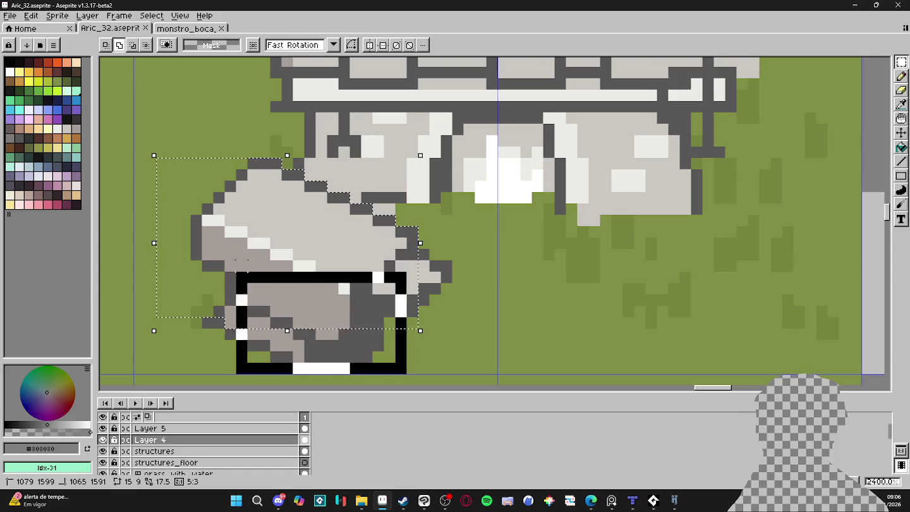
scroll(214, 248, down, 5)
scroll(208, 228, up, 2)
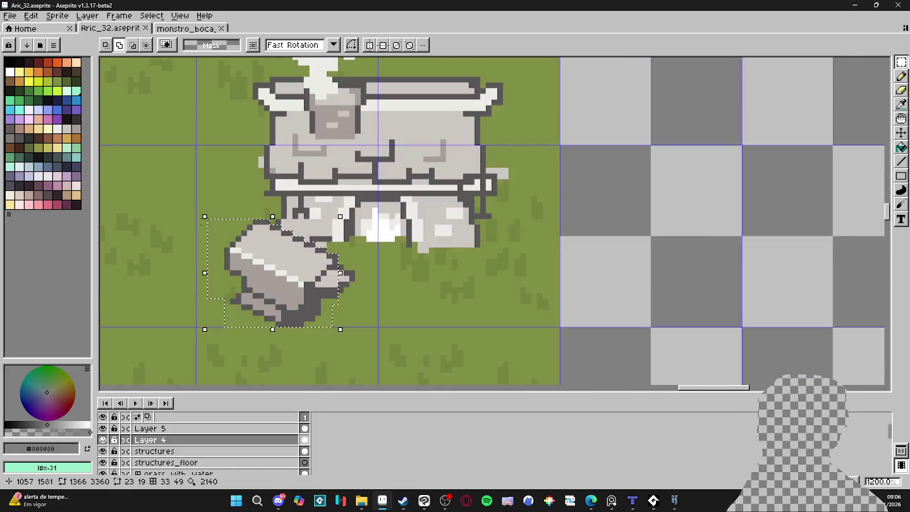
Scale the selected stone down to about 50% of its size.
drag(204, 216, 260, 265)
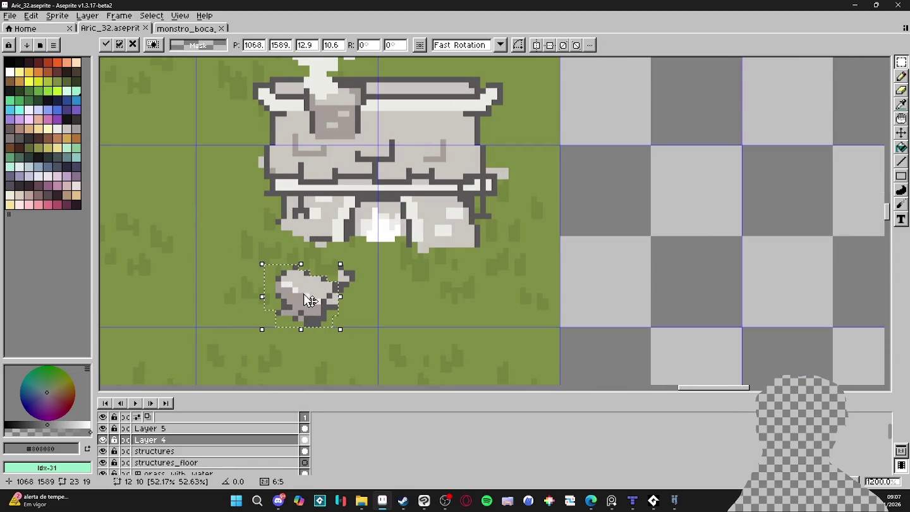
drag(308, 300, 278, 270)
key(Escape)
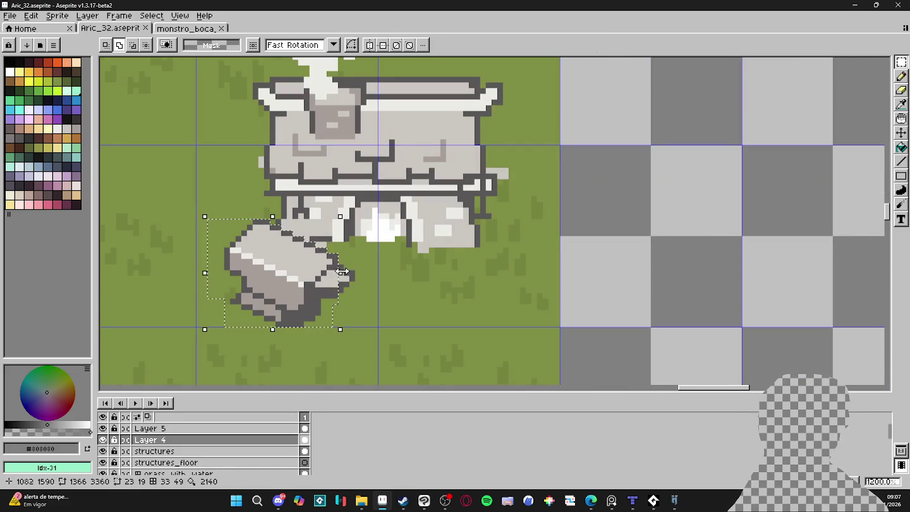
drag(348, 271, 368, 272)
mouse_move(204, 216)
mouse_down()
mouse_move(278, 267)
mouse_move(286, 256)
mouse_up()
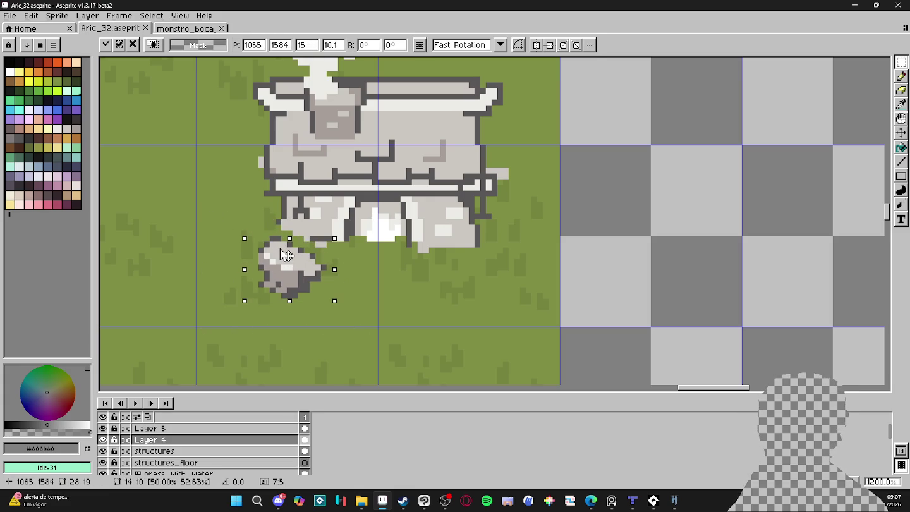
scroll(285, 256, down, 3)
scroll(302, 281, down, 1)
scroll(316, 282, up, 5)
With a 1px pencil, outline the rock's top edge in dark grey.
key(b)
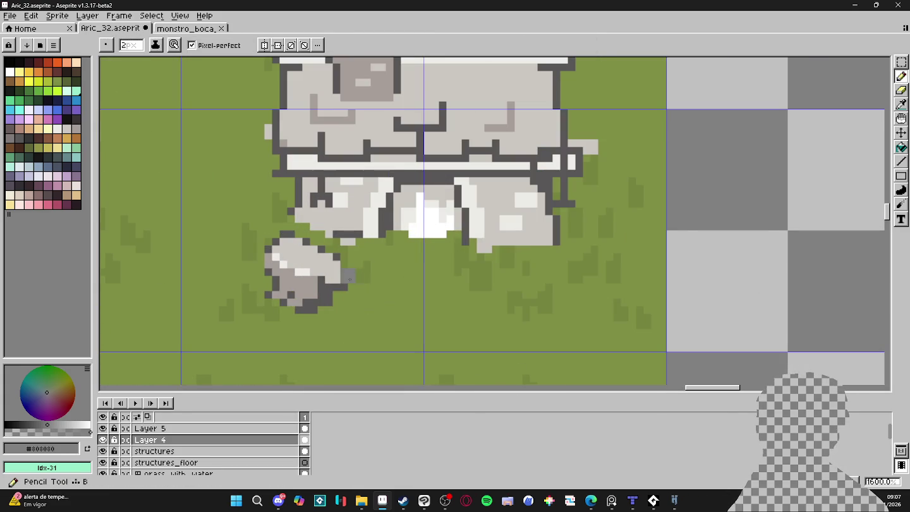
alt+click(348, 278)
key(minus)
alt+click(345, 280)
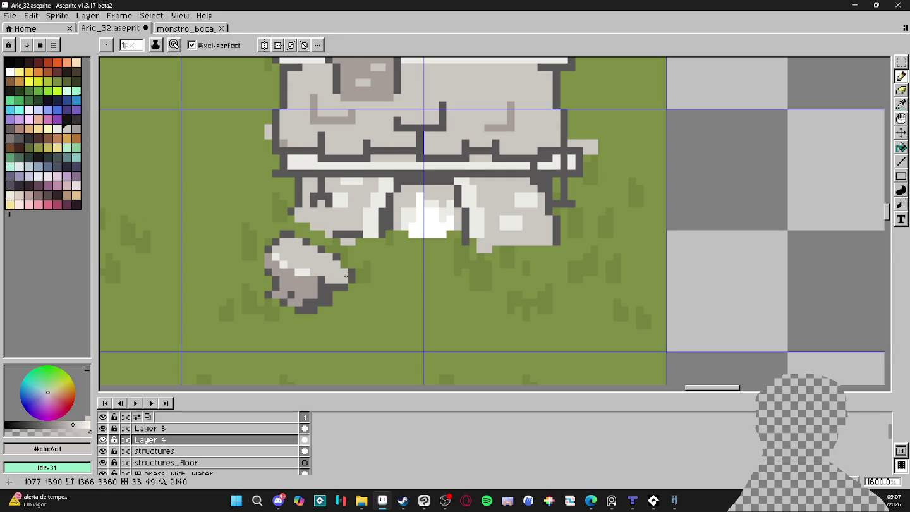
alt+click(341, 266)
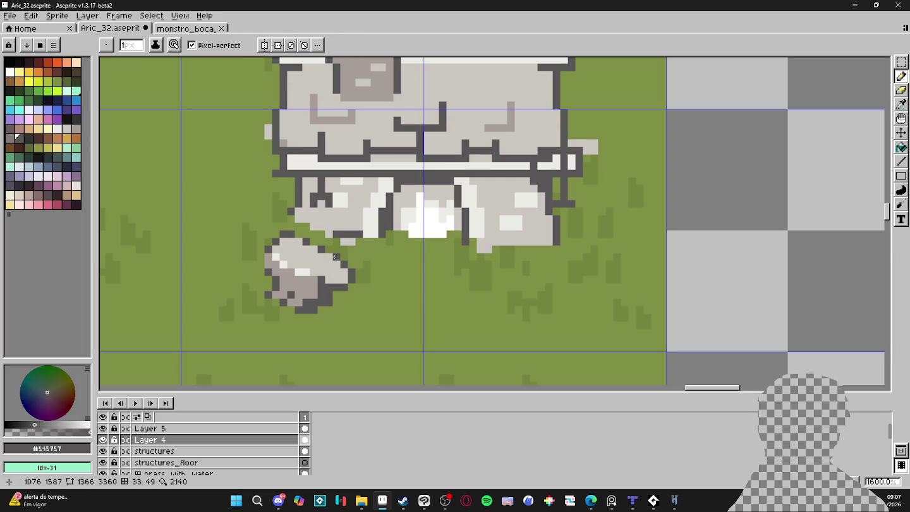
drag(316, 251, 308, 241)
click(298, 234)
click(298, 241)
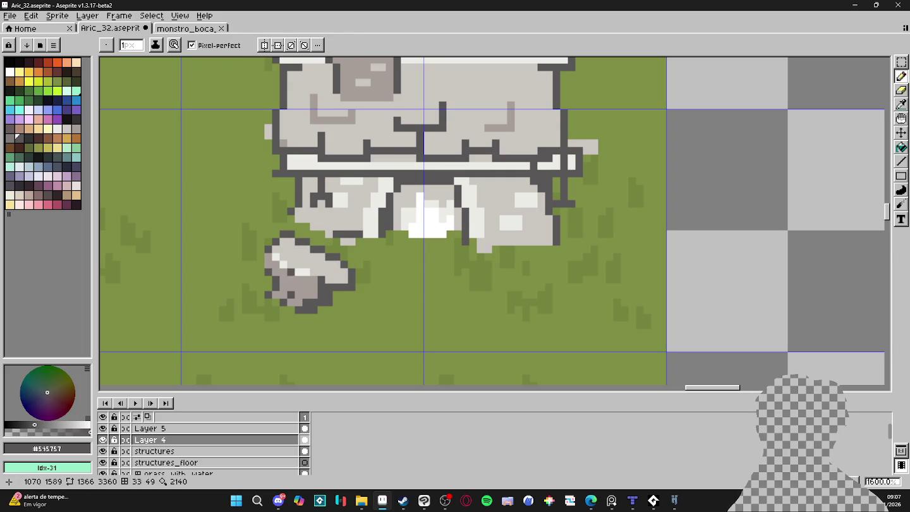
Paint light grey over the rock's middle and recolour its lower-right outline mid grey.
alt+click(328, 273)
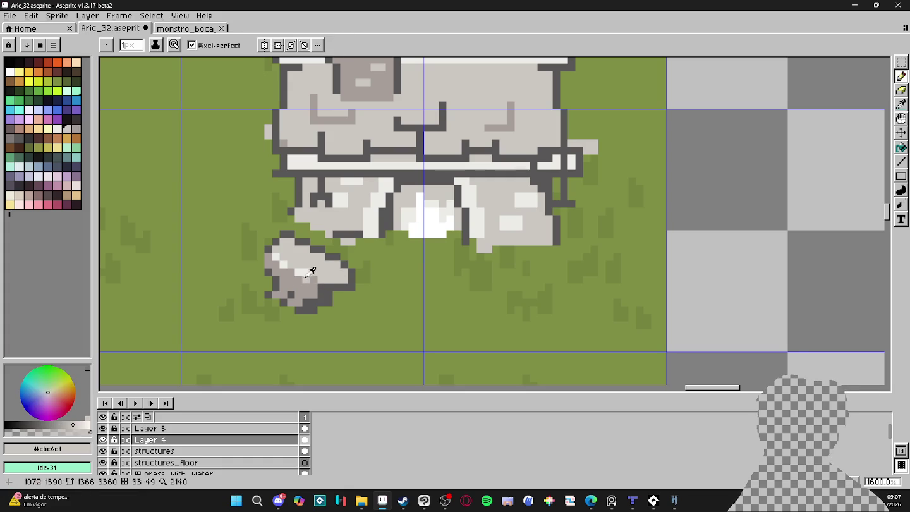
drag(304, 278, 316, 275)
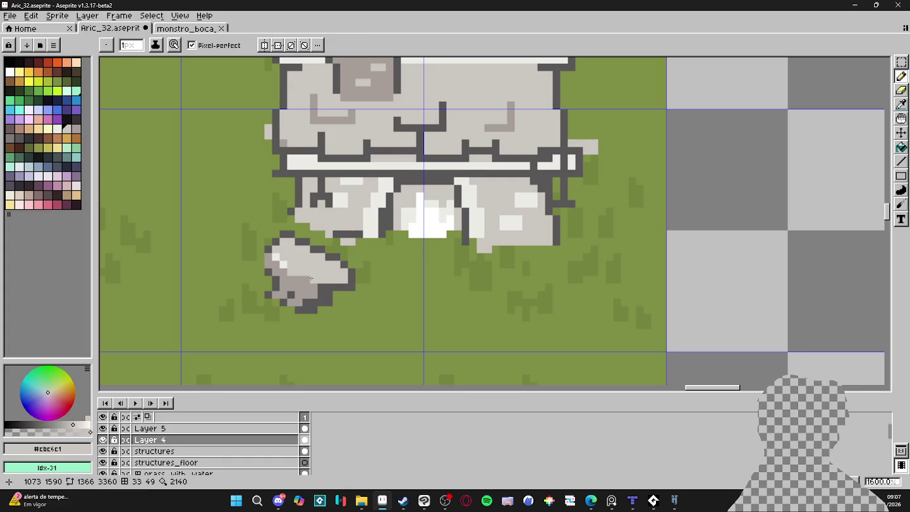
alt+click(283, 238)
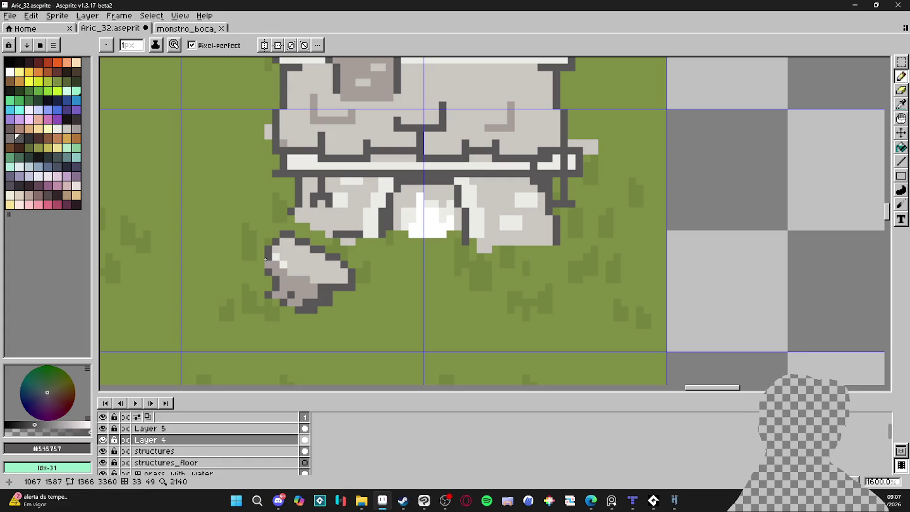
alt+click(305, 284)
click(308, 302)
click(320, 301)
click(321, 299)
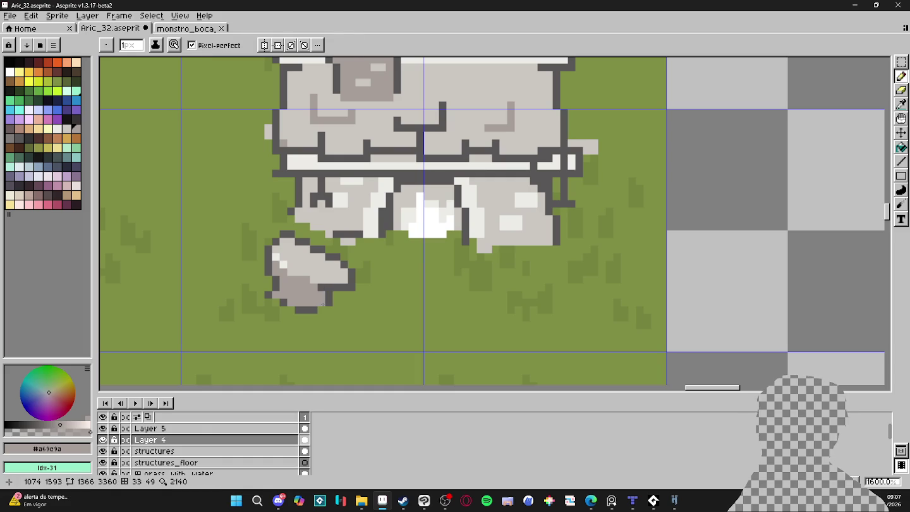
alt+click(325, 302)
Erase the dark outline under the rock's bottom with a 1px eraser.
key(e)
key(minus)
key(minus)
key(minus)
drag(313, 310, 283, 302)
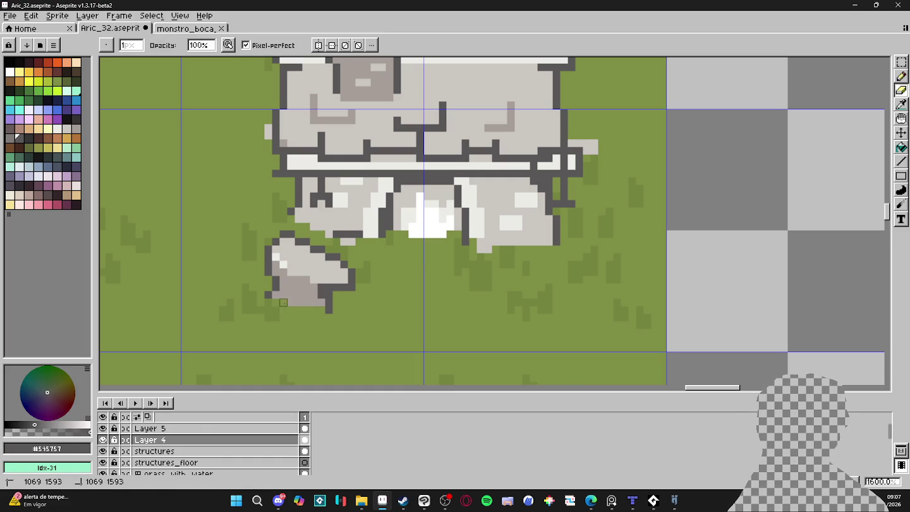
key(b)
alt+click(286, 303)
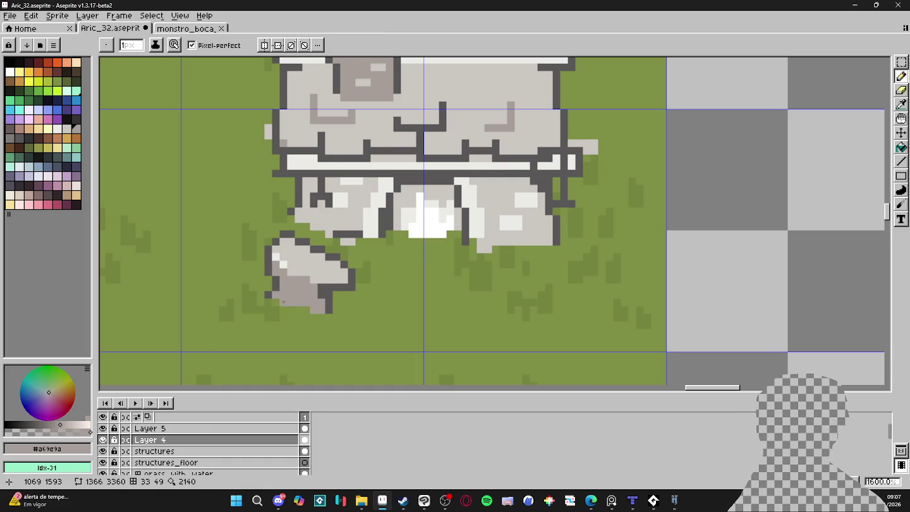
key(alt)
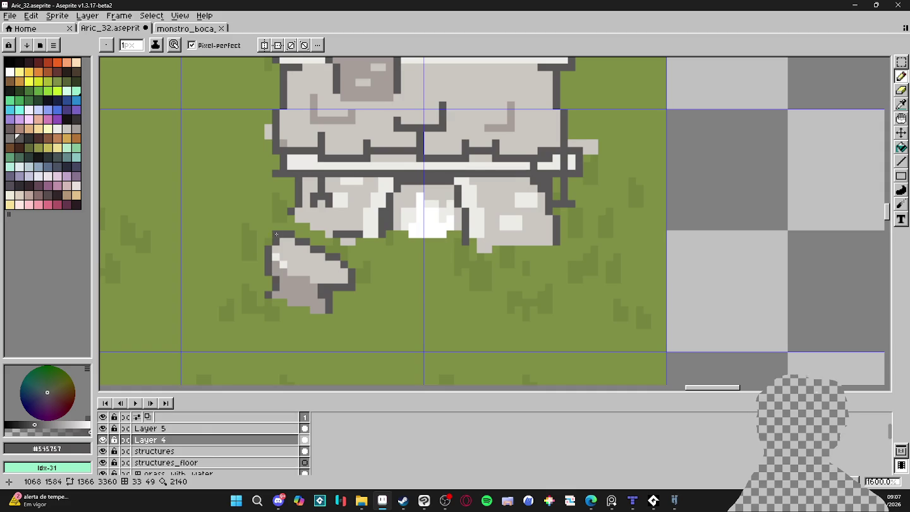
scroll(303, 284, down, 4)
scroll(331, 296, up, 2)
key(F7)
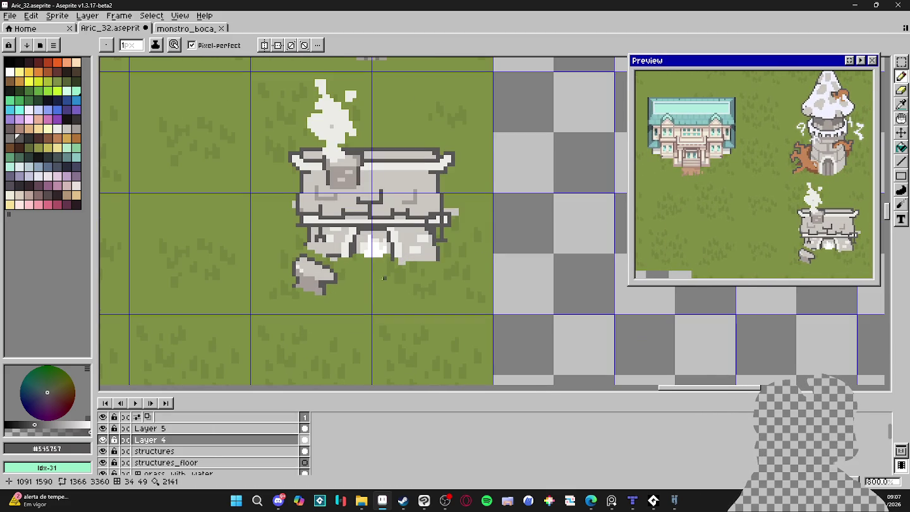
Paint a pale highlight strip across the rock.
scroll(358, 258, up, 1)
scroll(359, 258, up, 1)
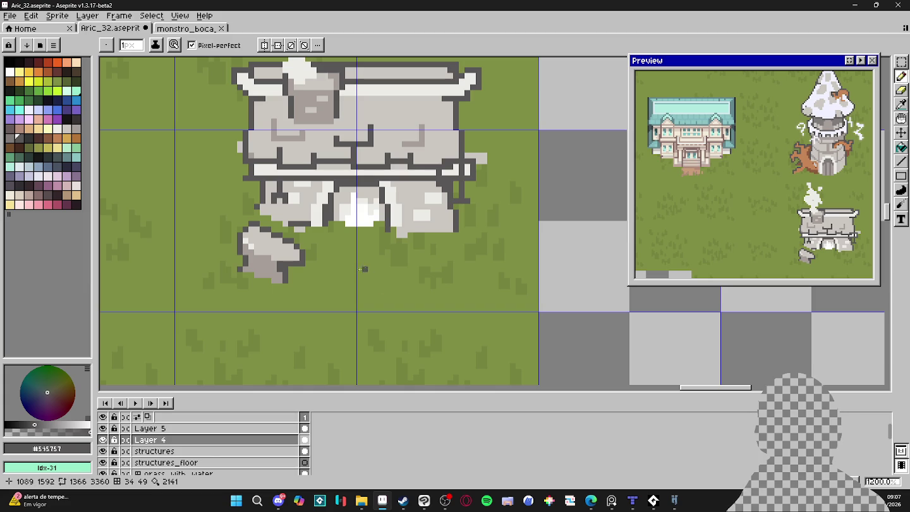
scroll(278, 264, up, 1)
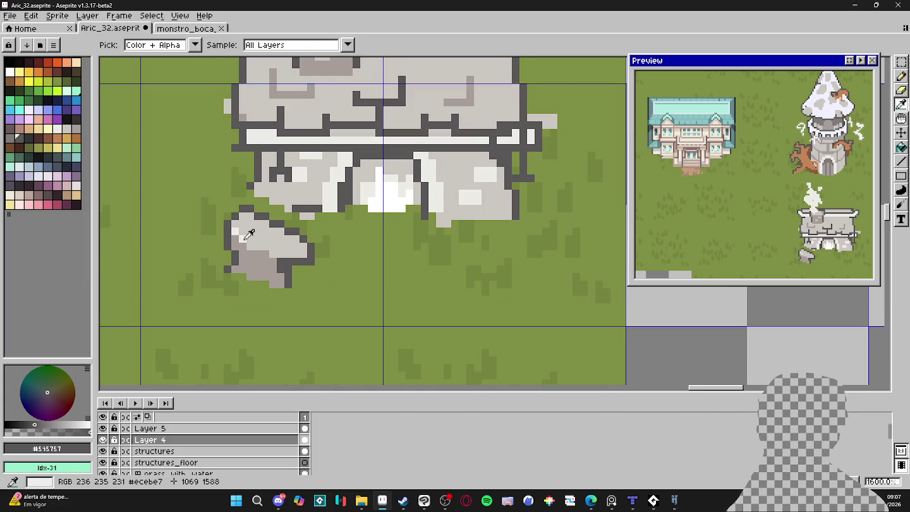
alt+click(250, 239)
click(272, 254)
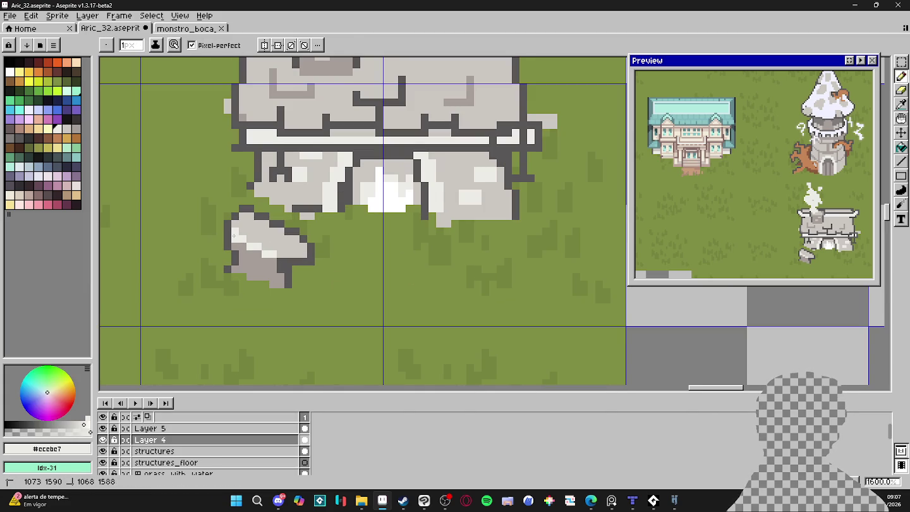
click(280, 255)
shift+click(302, 254)
alt+click(303, 253)
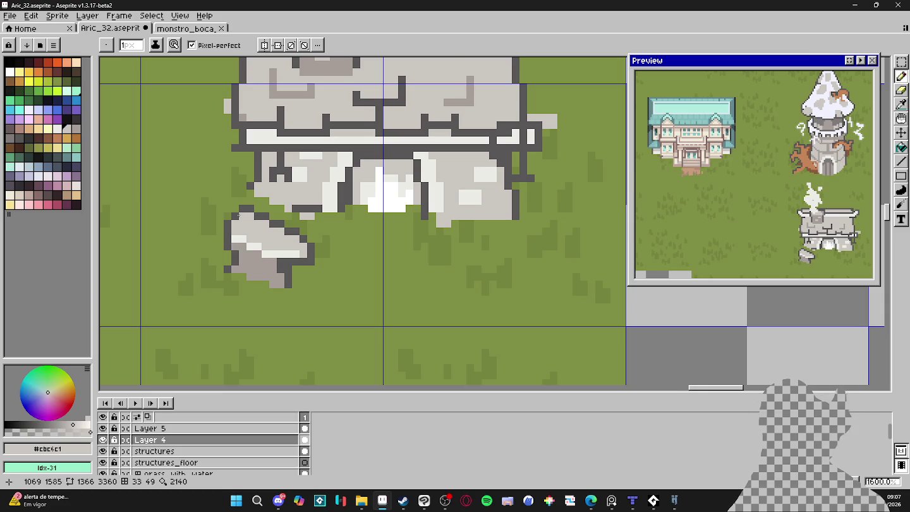
scroll(238, 215, up, 2)
Add a dark outline pixel at the rock's top-left corner, undoing a stray pixel.
alt+click(226, 219)
click(233, 208)
alt+click(233, 221)
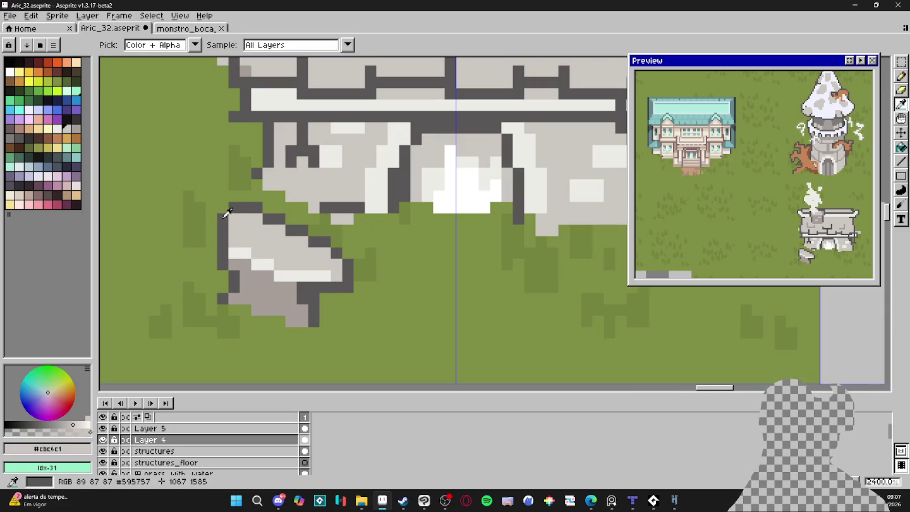
alt+click(231, 217)
click(187, 230)
key(ctrl+z)
alt+click(333, 275)
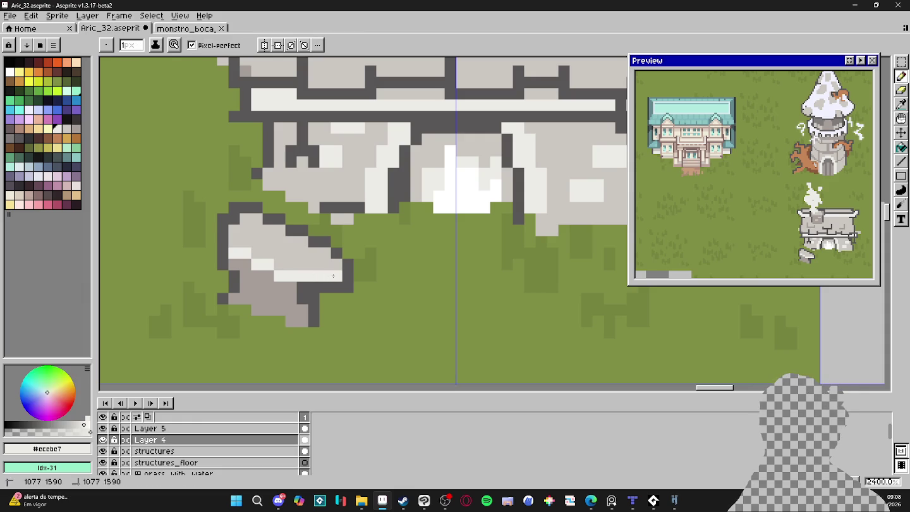
scroll(325, 301, down, 6)
scroll(325, 302, up, 4)
Draw the dark outline down the rock's left side and along its lower-left edge.
alt+click(284, 294)
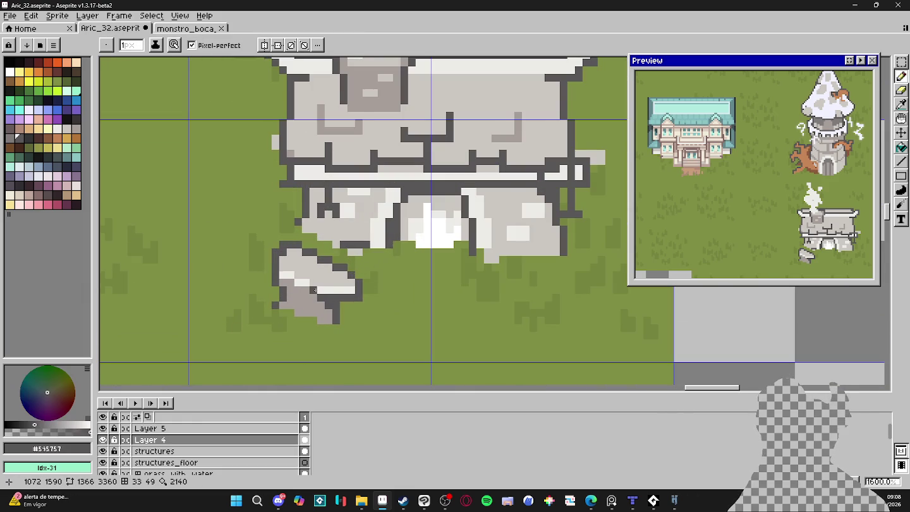
scroll(315, 289, up, 2)
alt+click(288, 285)
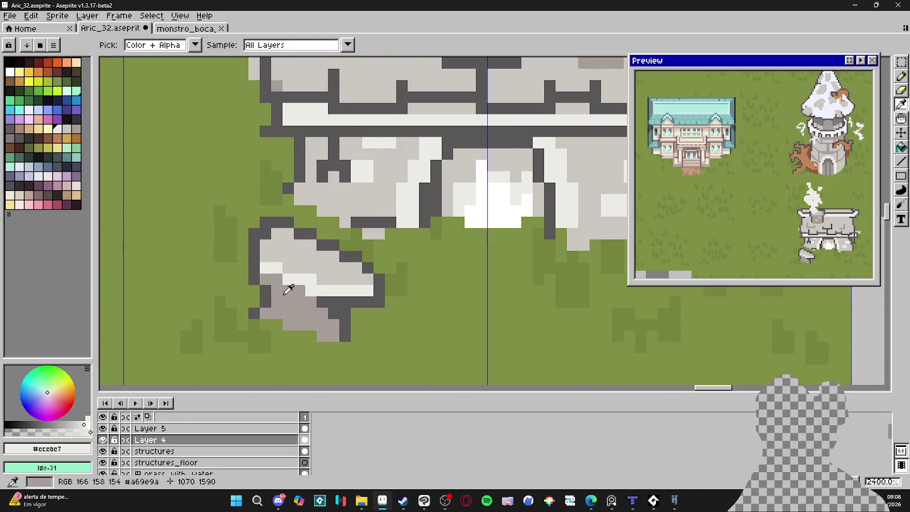
alt+click(288, 288)
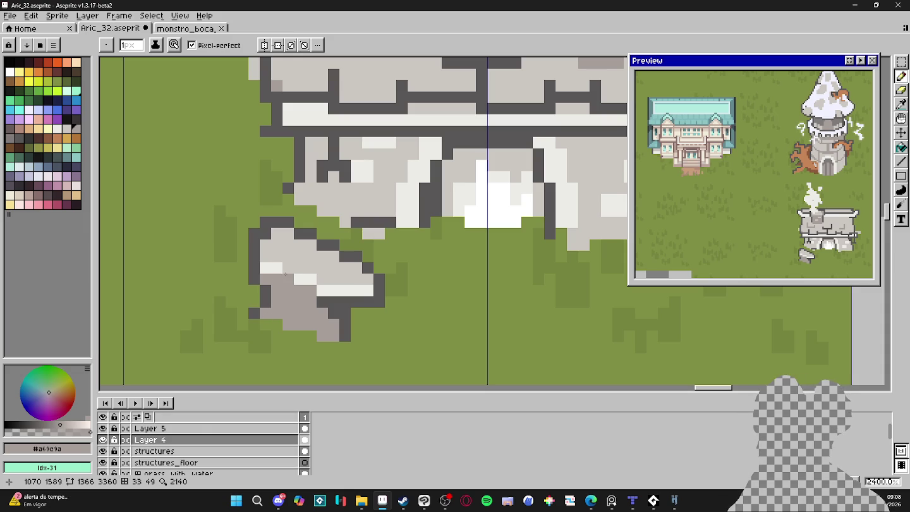
scroll(313, 244, up, 1)
alt+click(234, 247)
drag(219, 261, 219, 278)
click(222, 290)
click(234, 292)
click(234, 306)
click(265, 321)
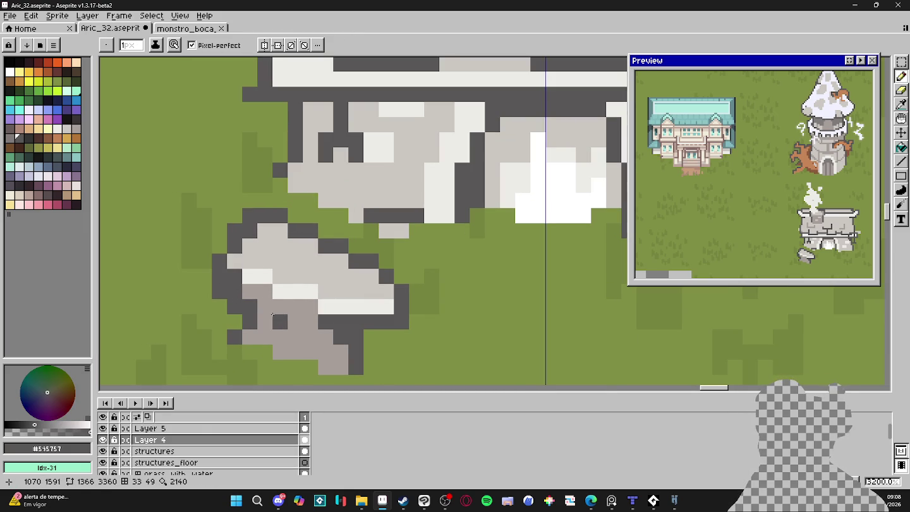
scroll(272, 319, down, 2)
scroll(339, 320, down, 2)
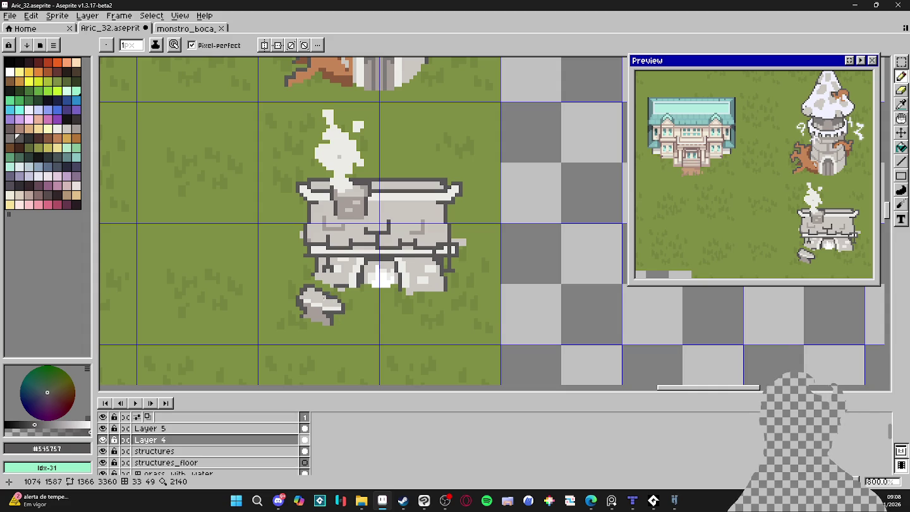
Bucket-fill the forge's upper block and its top strip with brown.
scroll(339, 320, down, 1)
scroll(347, 303, down, 1)
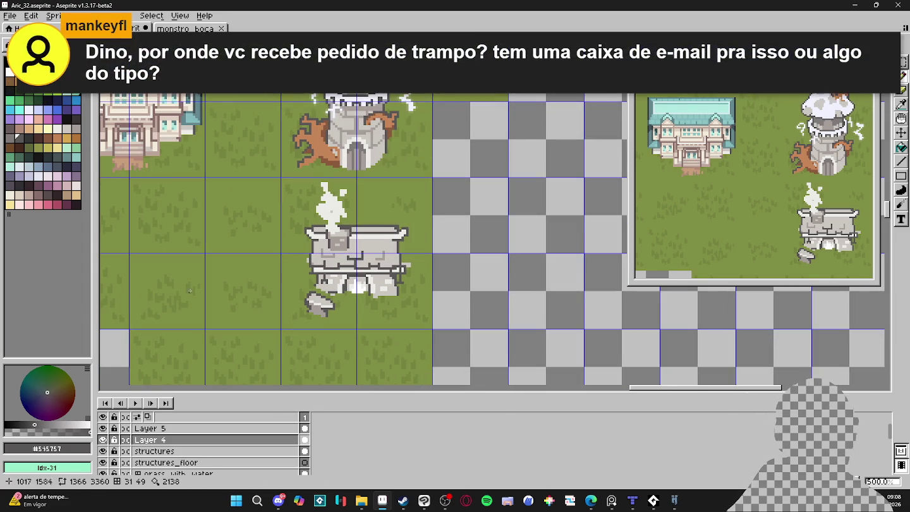
scroll(381, 258, down, 1)
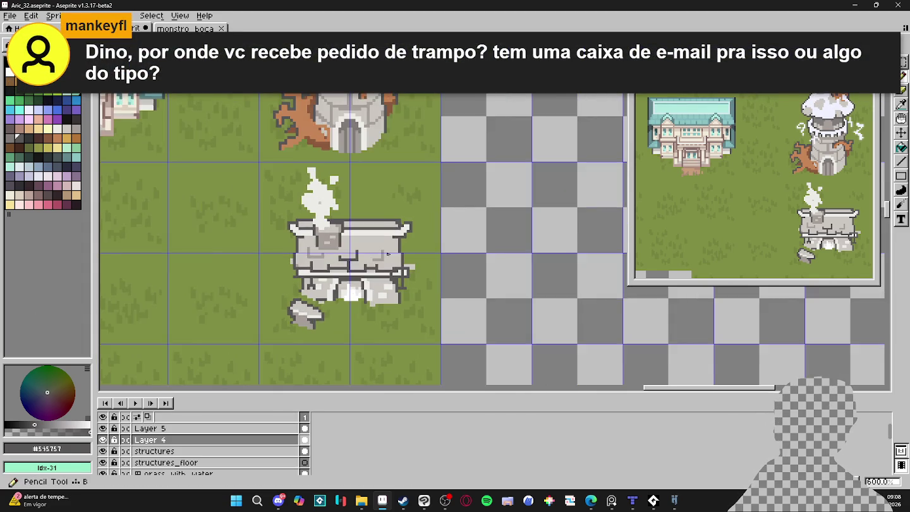
scroll(372, 250, up, 2)
scroll(379, 246, up, 1)
key(g)
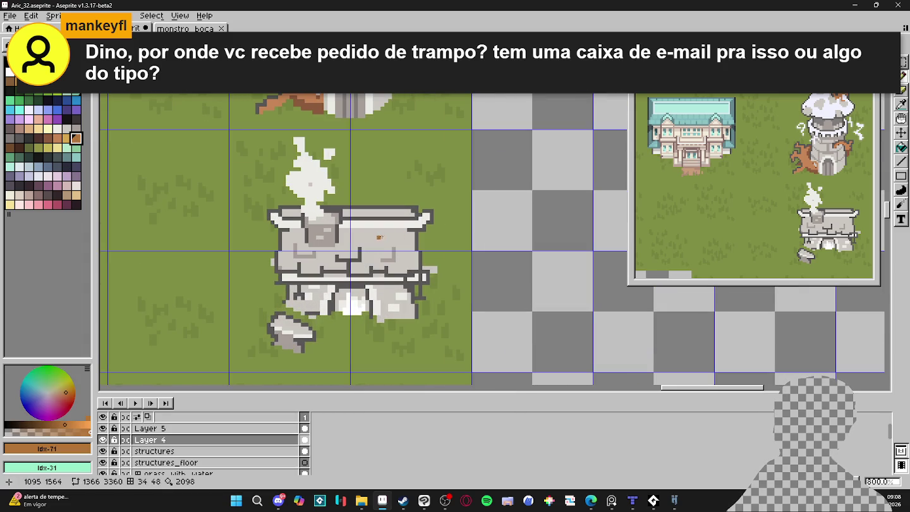
click(378, 238)
click(381, 216)
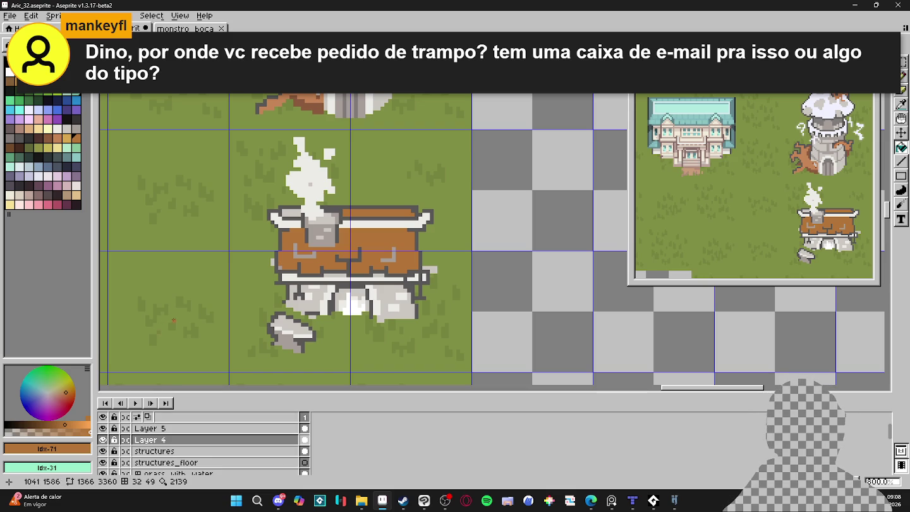
Redraw the L-shaped line on the forge in dark outline grey.
scroll(348, 246, up, 2)
scroll(348, 245, up, 1)
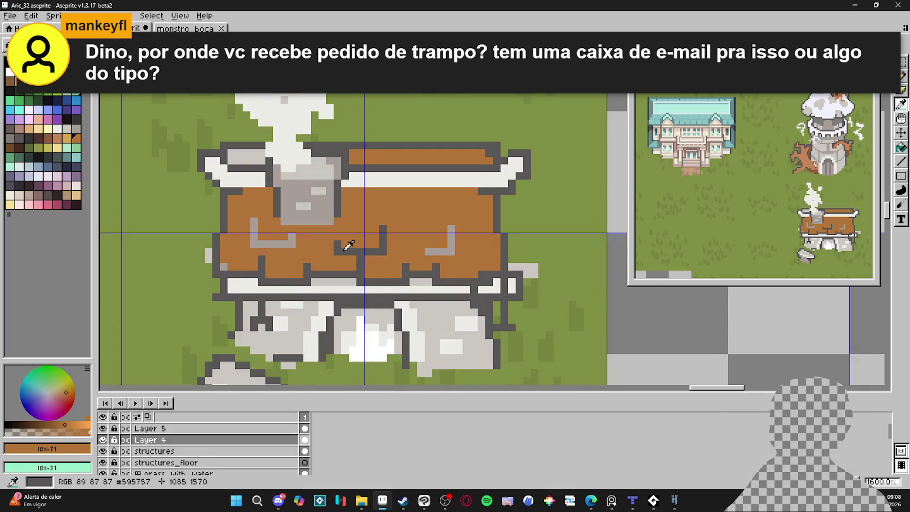
alt+click(348, 245)
mouse_move(291, 244)
mouse_down()
mouse_move(256, 245)
mouse_move(254, 222)
mouse_up()
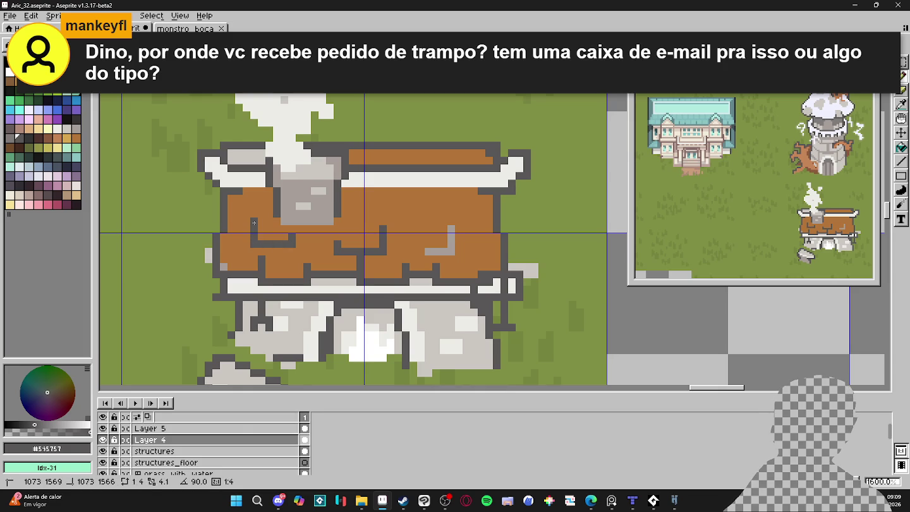
scroll(379, 253, right, 1)
mouse_move(440, 253)
mouse_down()
mouse_move(419, 254)
mouse_move(440, 229)
mouse_move(415, 235)
mouse_up()
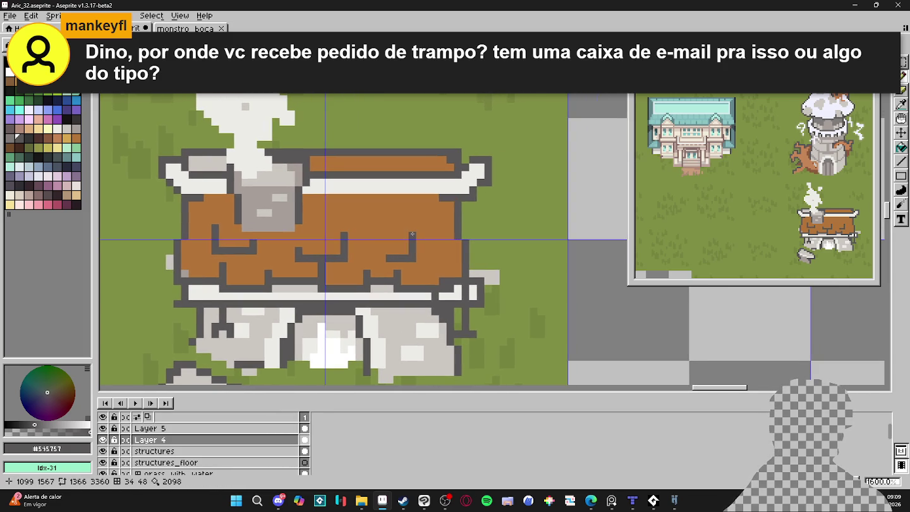
scroll(365, 226, right, 1)
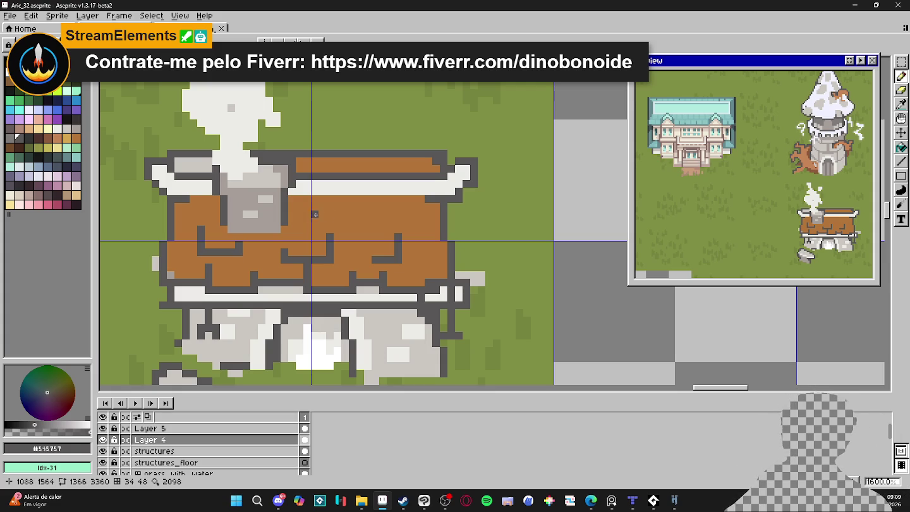
scroll(342, 206, down, 1)
scroll(341, 222, up, 1)
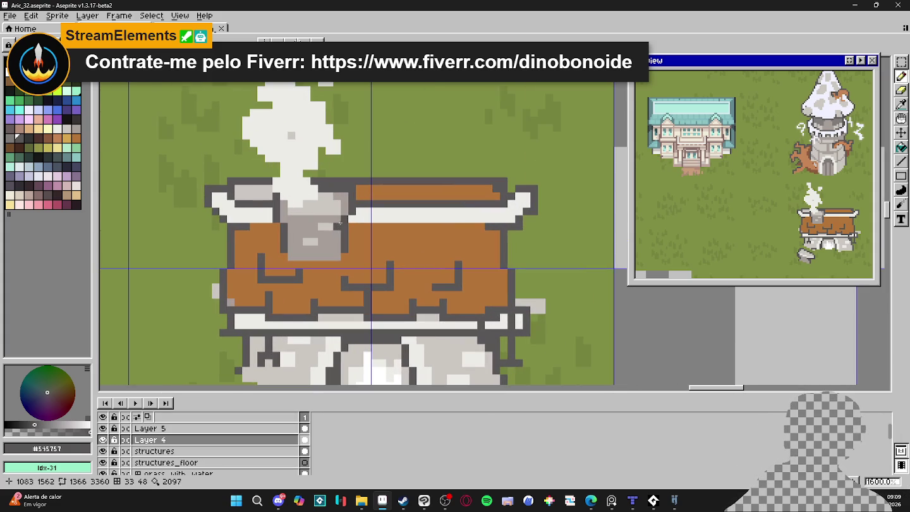
Outline the chimney's right edge dark and dot lighter grey #cbc6c1 along its bottom.
alt+click(344, 204)
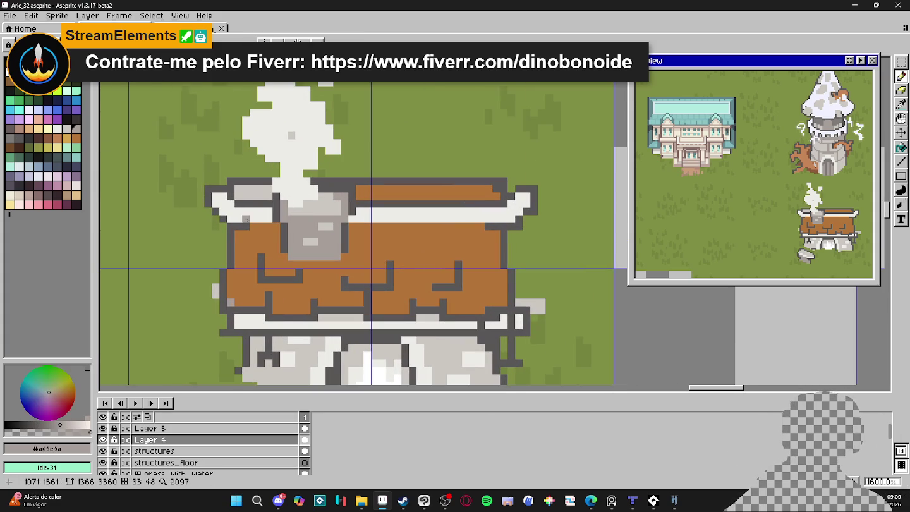
alt+click(277, 226)
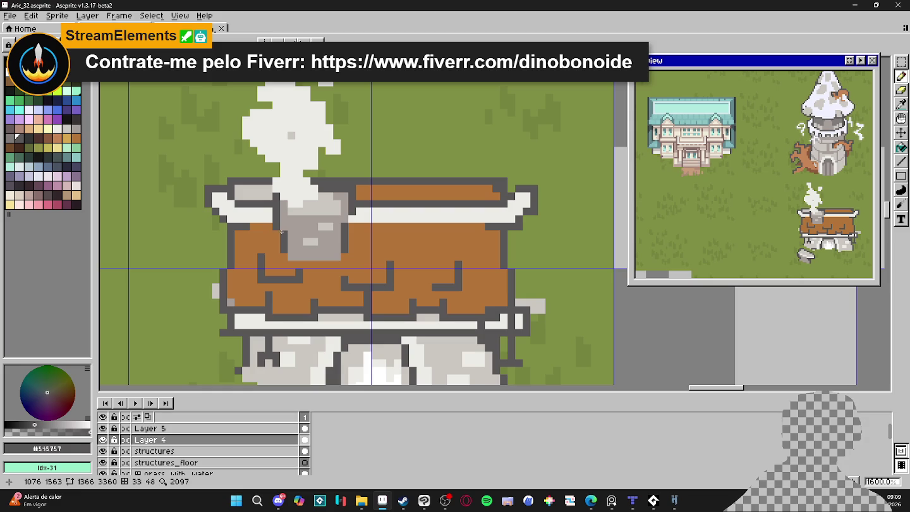
click(329, 234)
drag(351, 235, 351, 217)
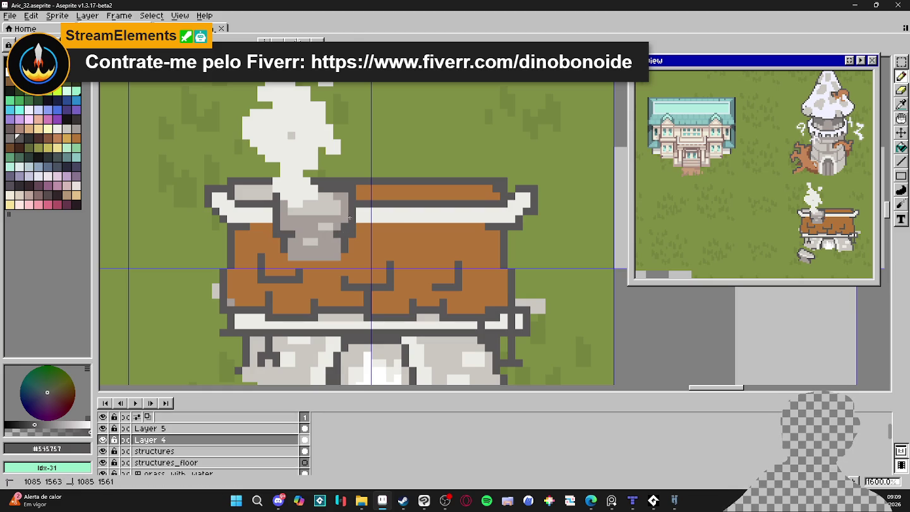
alt+click(342, 220)
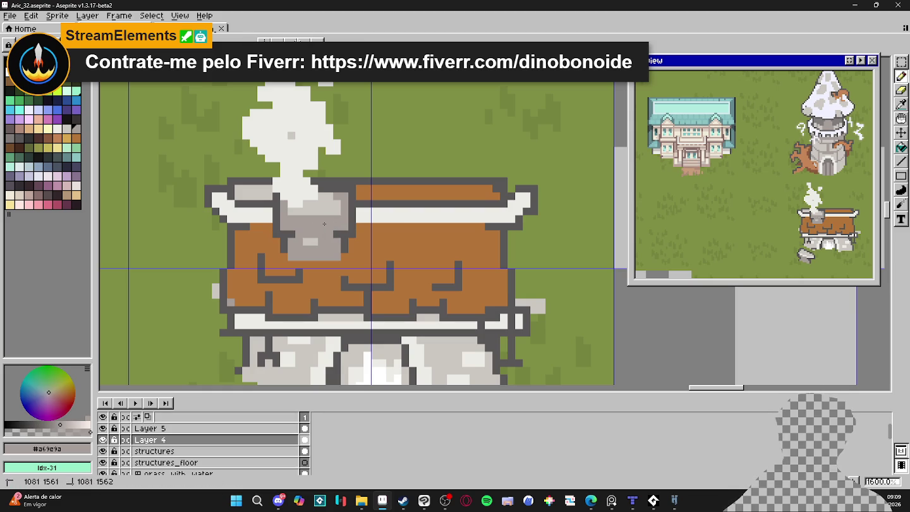
alt+click(319, 242)
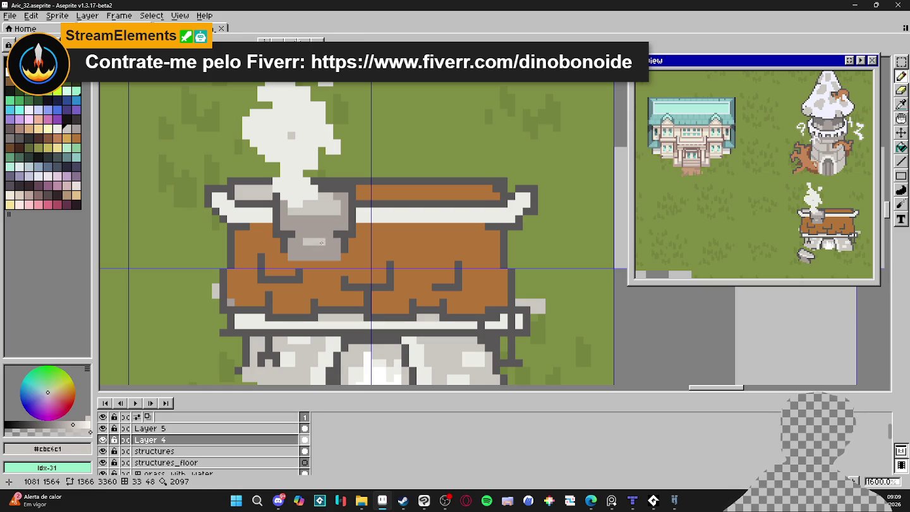
click(321, 257)
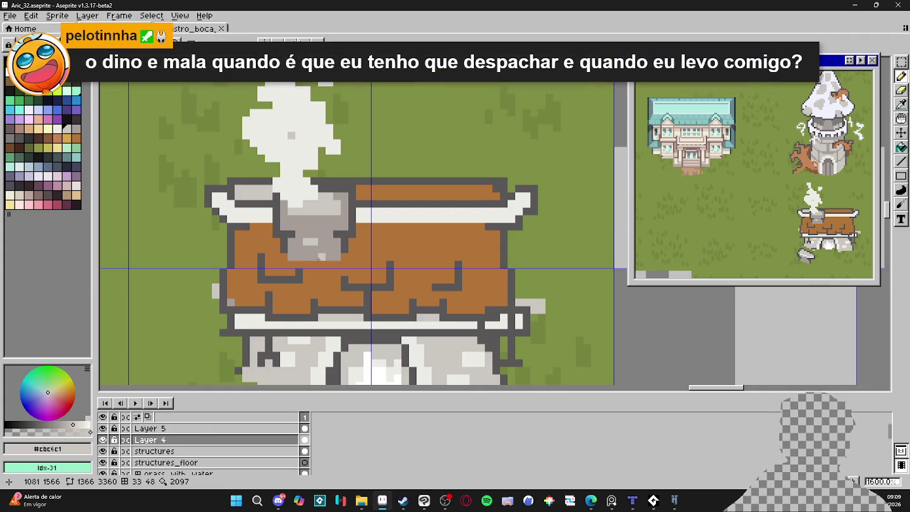
click(331, 257)
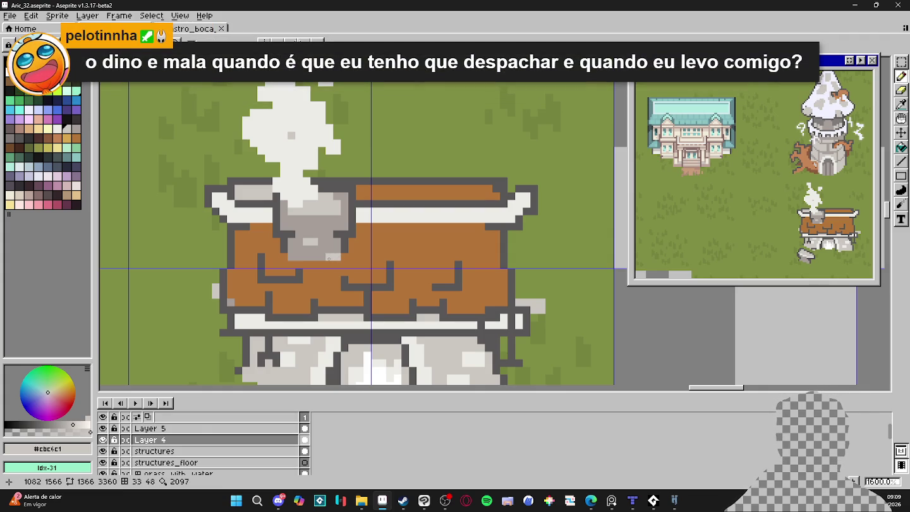
click(328, 263)
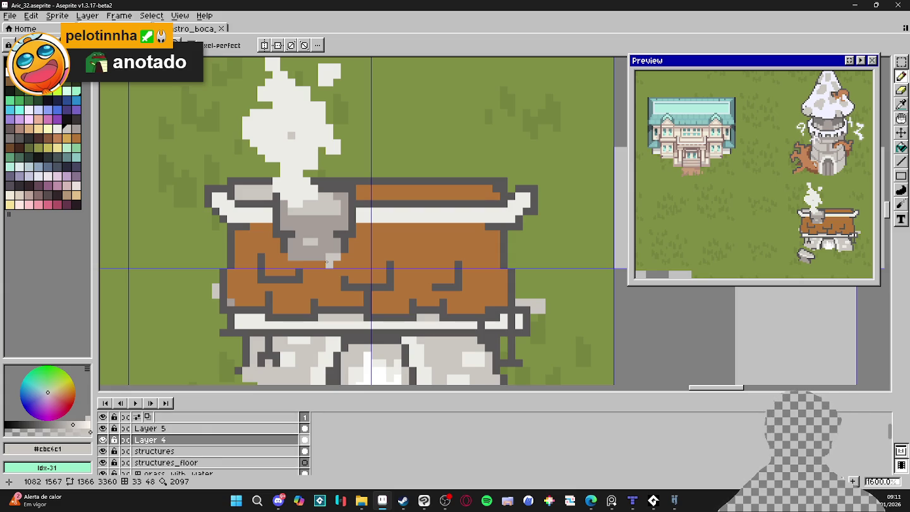
key(g)
Bucket-fill the top-left grey roof strip with brown #b47538.
alt+click(365, 229)
click(252, 191)
scroll(291, 219, down, 1)
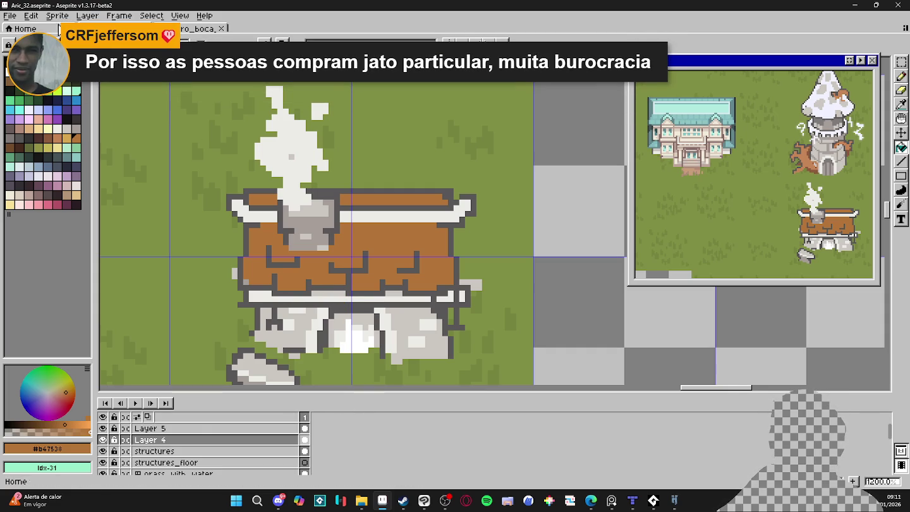
click(18, 15)
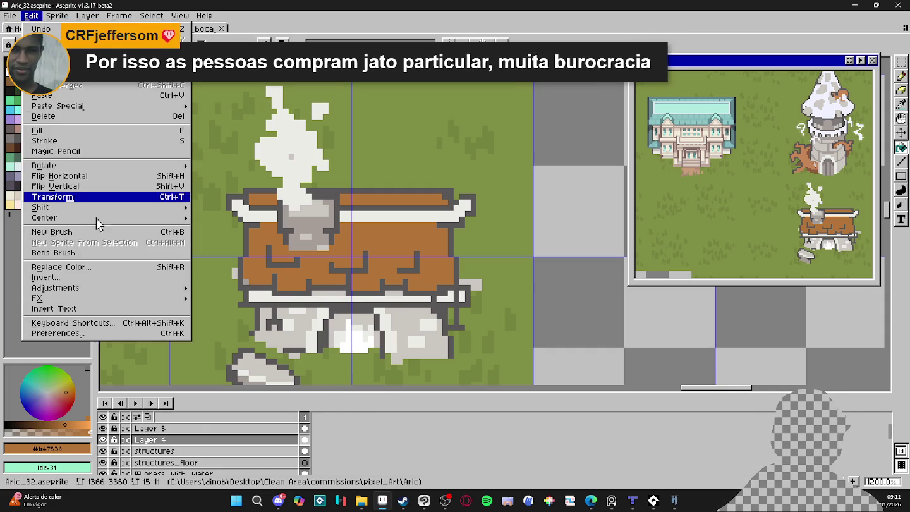
Switch the theme to Aseprite Default Theme - Dark in Preferences, without adjusting scaling.
click(30, 15)
click(118, 339)
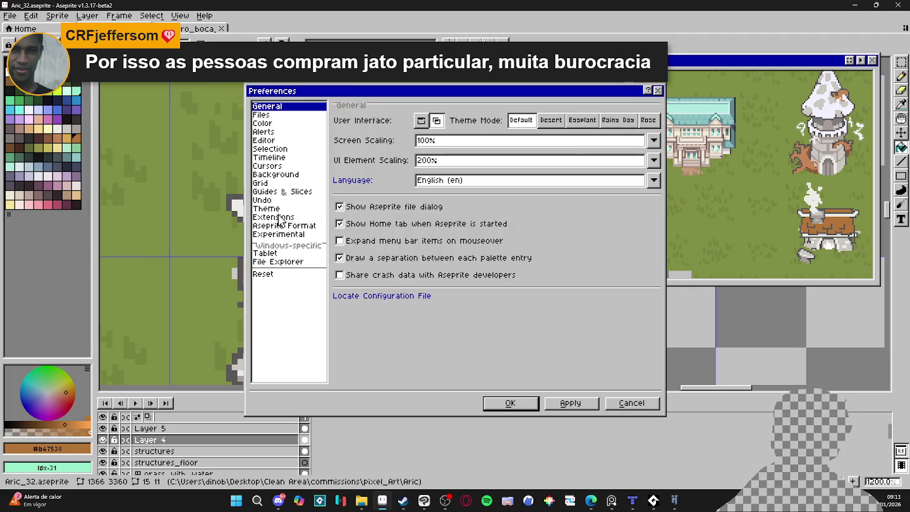
click(275, 209)
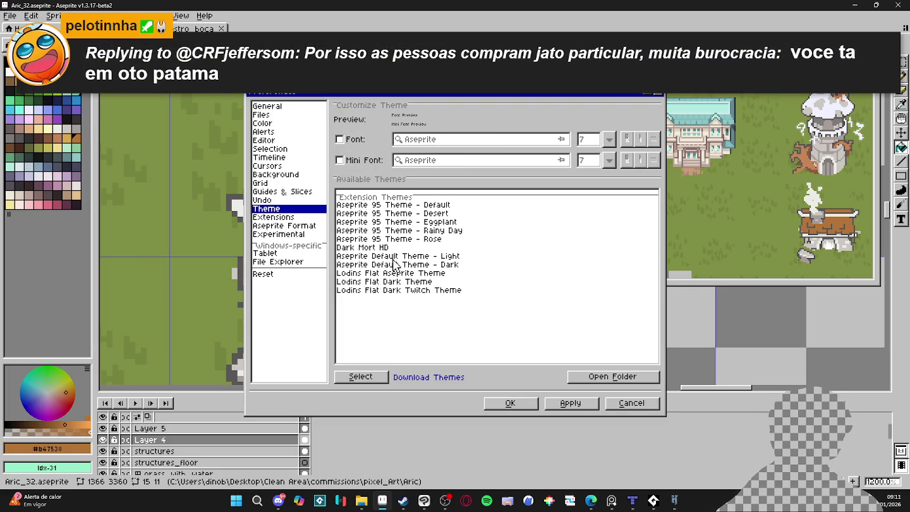
double_click(427, 264)
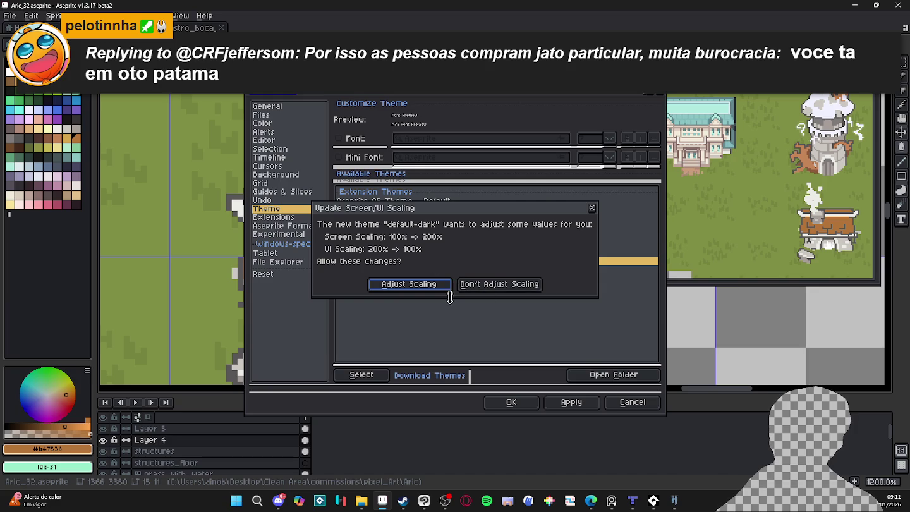
click(516, 287)
click(579, 404)
click(513, 403)
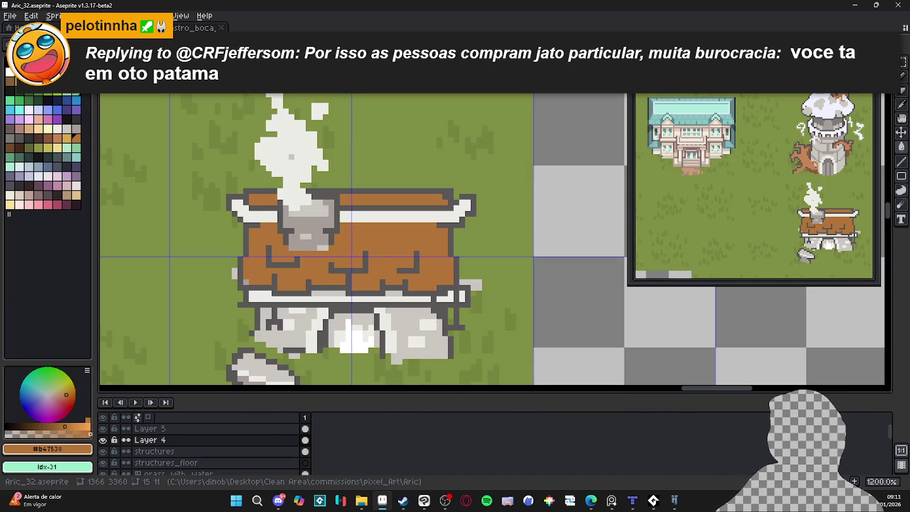
Reposition the forge view and sample the chimney grey, then try a lighter palette colour.
drag(137, 265, 197, 229)
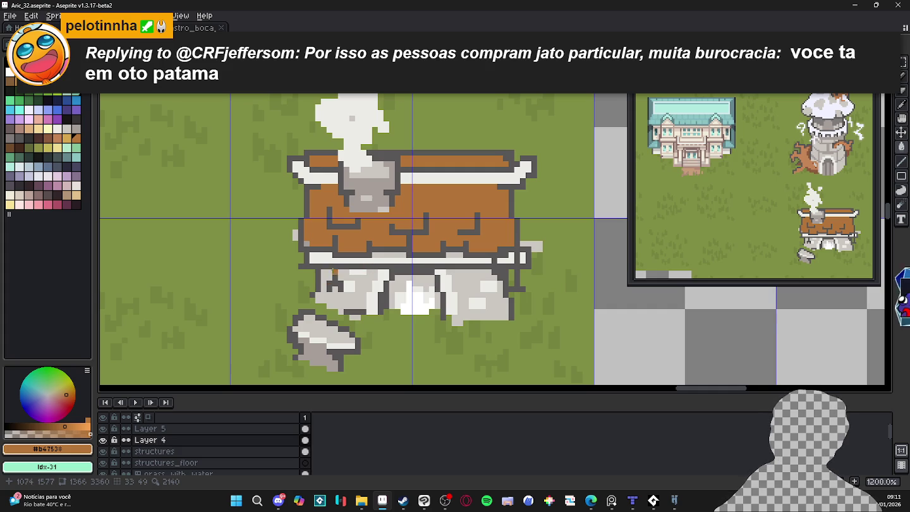
scroll(330, 278, up, 1)
scroll(349, 216, down, 2)
scroll(448, 200, down, 1)
scroll(403, 199, up, 1)
scroll(402, 200, up, 1)
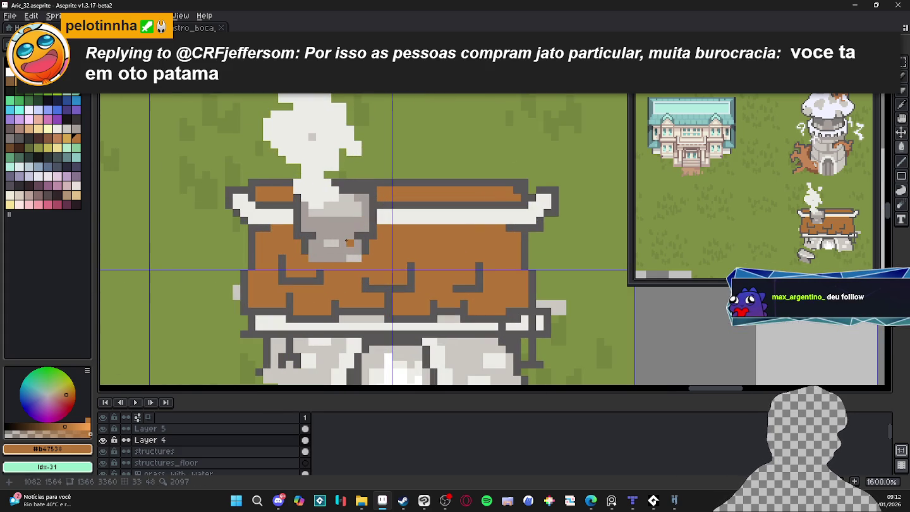
alt+click(345, 240)
click(68, 129)
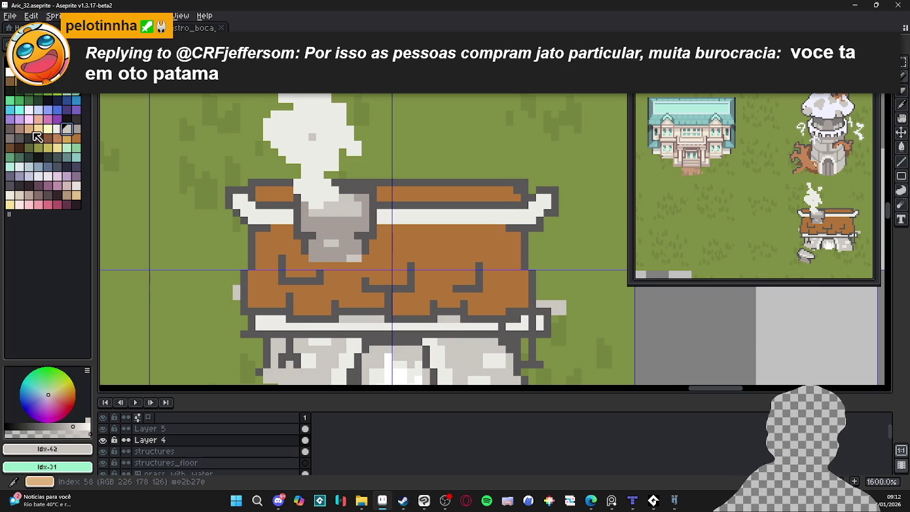
Paint the white strip under the roof with darker brown Idx-16.
scroll(311, 230, down, 1)
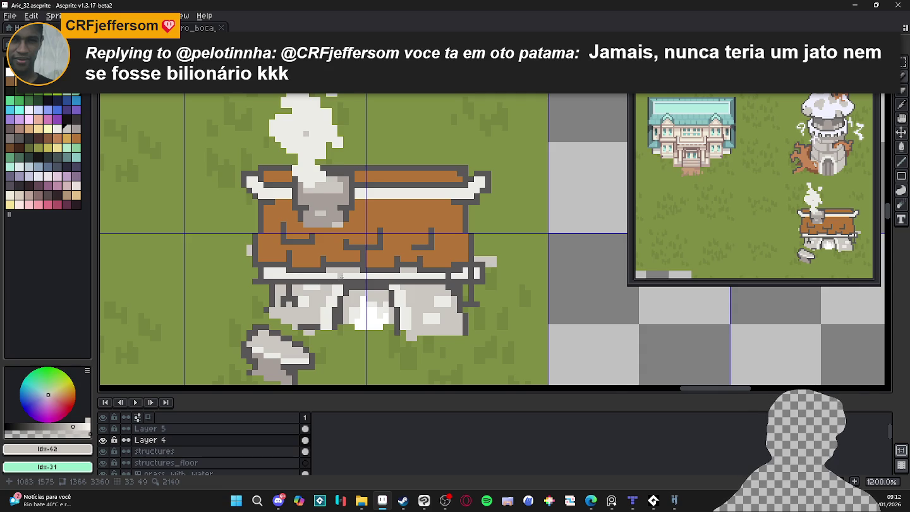
scroll(341, 276, up, 1)
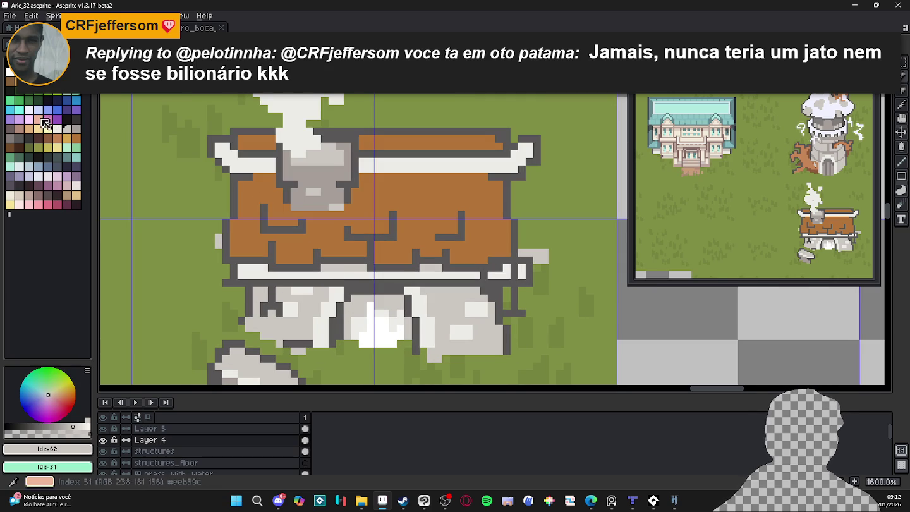
click(67, 138)
scroll(252, 269, up, 2)
mouse_move(254, 282)
mouse_down()
mouse_move(235, 276)
mouse_move(596, 278)
mouse_move(353, 276)
mouse_move(417, 276)
mouse_up()
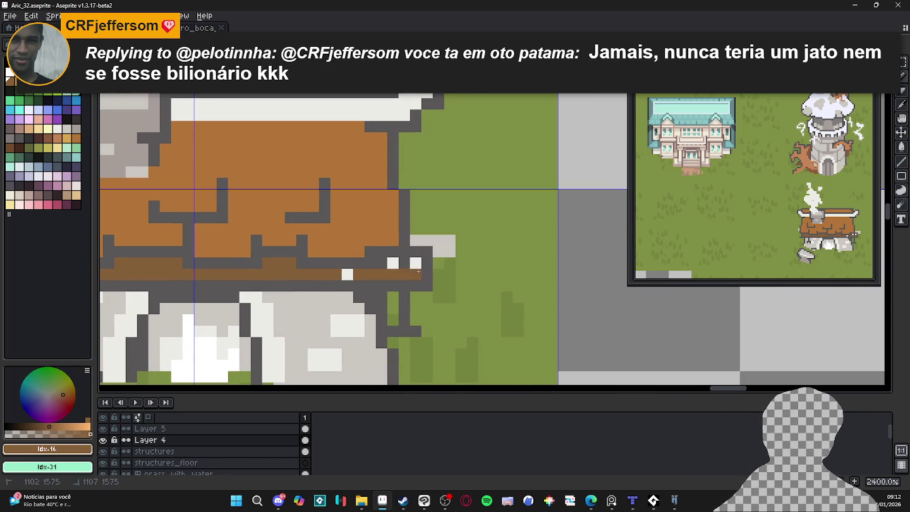
Bucket-fill the left base stone with pale blue Idx-90.
scroll(335, 278, down, 2)
scroll(334, 278, down, 1)
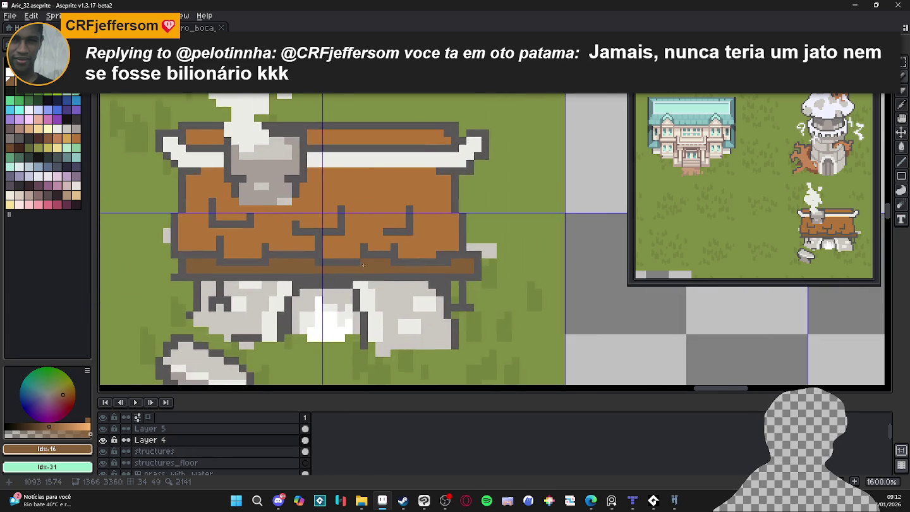
scroll(344, 268, down, 1)
scroll(319, 284, up, 3)
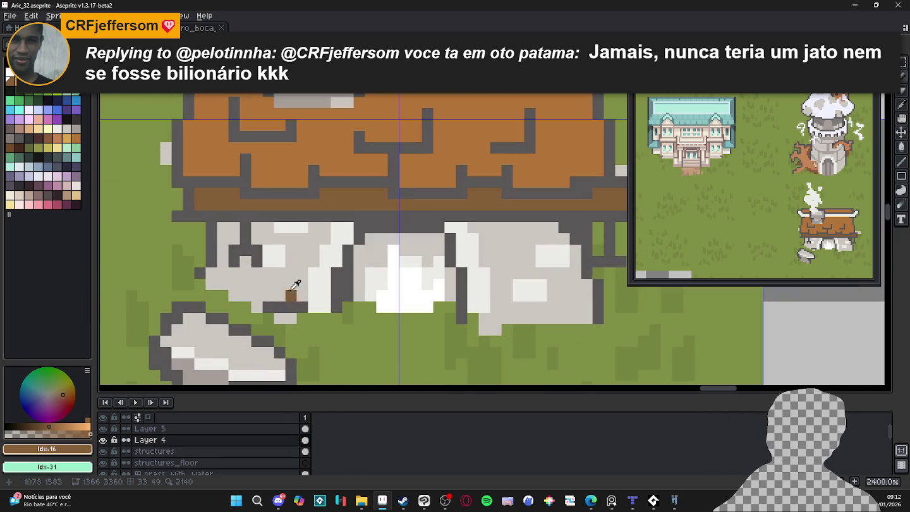
alt+click(289, 295)
key(g)
click(290, 295)
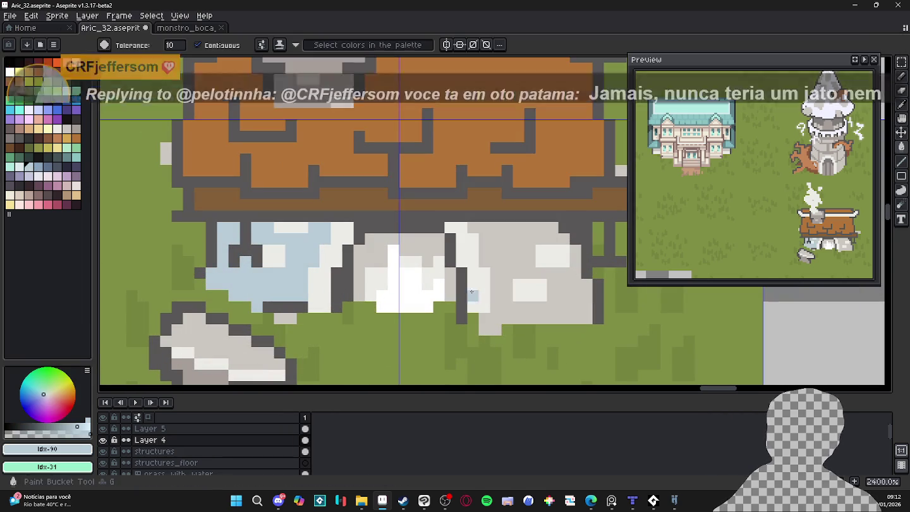
Tint the right base stone and a column of the left stone pale blue.
key(b)
click(434, 287)
key(ctrl+z)
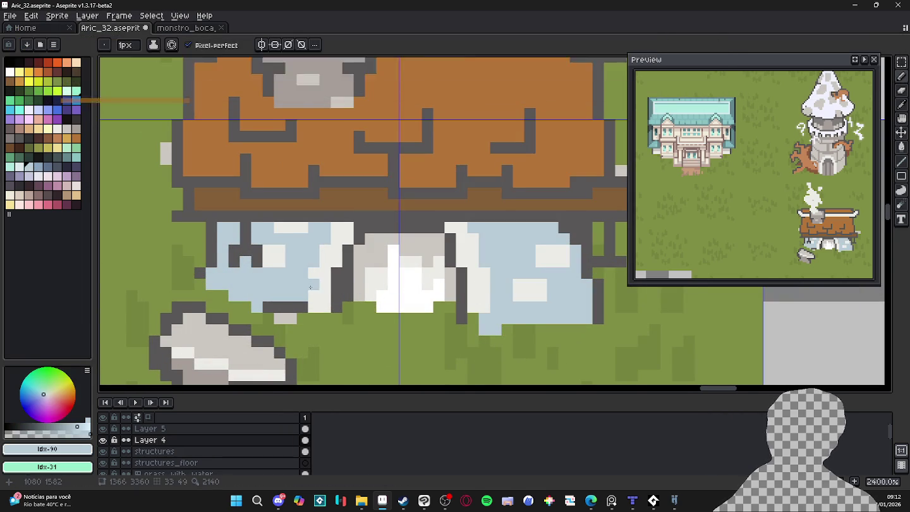
scroll(274, 282, up, 1)
click(21, 169)
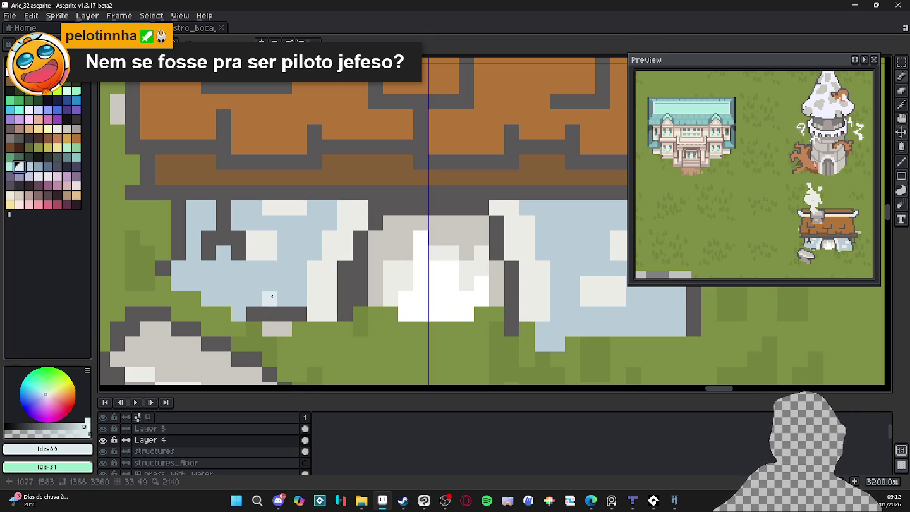
drag(322, 265, 322, 316)
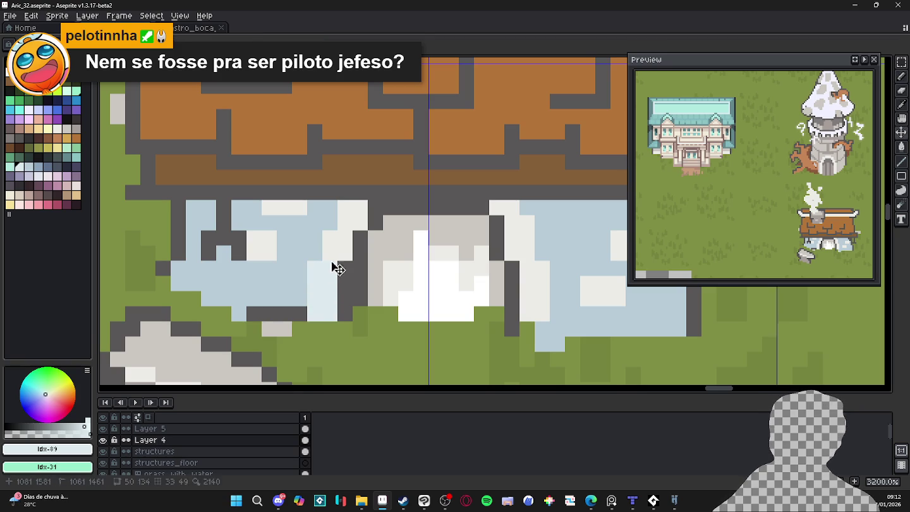
click(530, 218)
drag(530, 217, 543, 309)
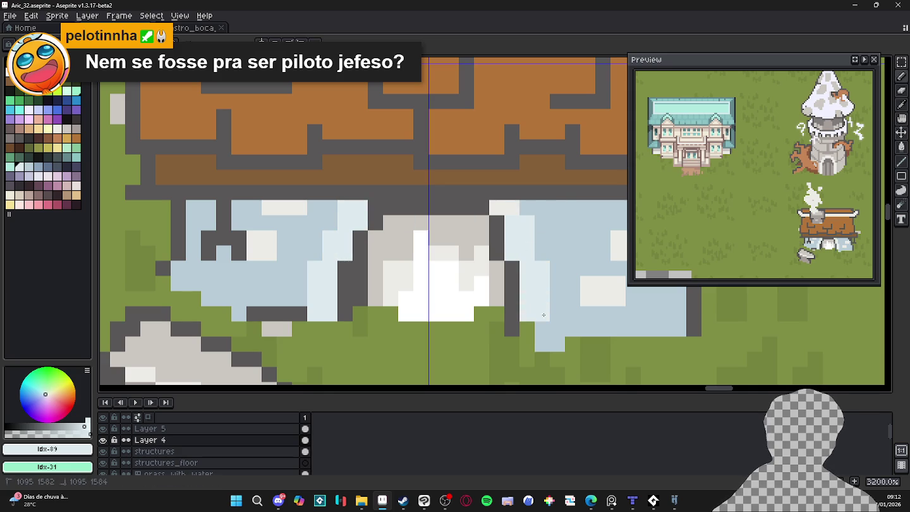
Recentre the whole forge and pick white, then pale yellow, as the drawing colour.
scroll(543, 309, down, 1)
drag(530, 272, 410, 253)
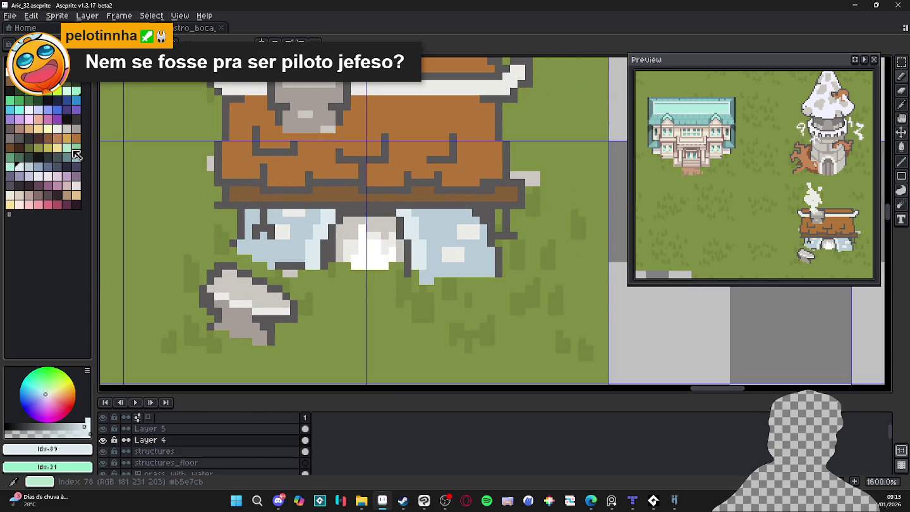
click(18, 165)
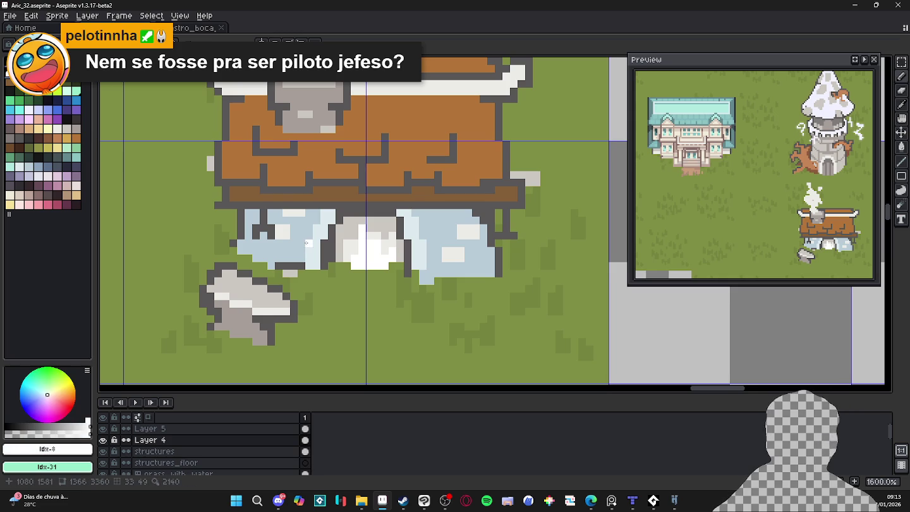
scroll(329, 259, up, 1)
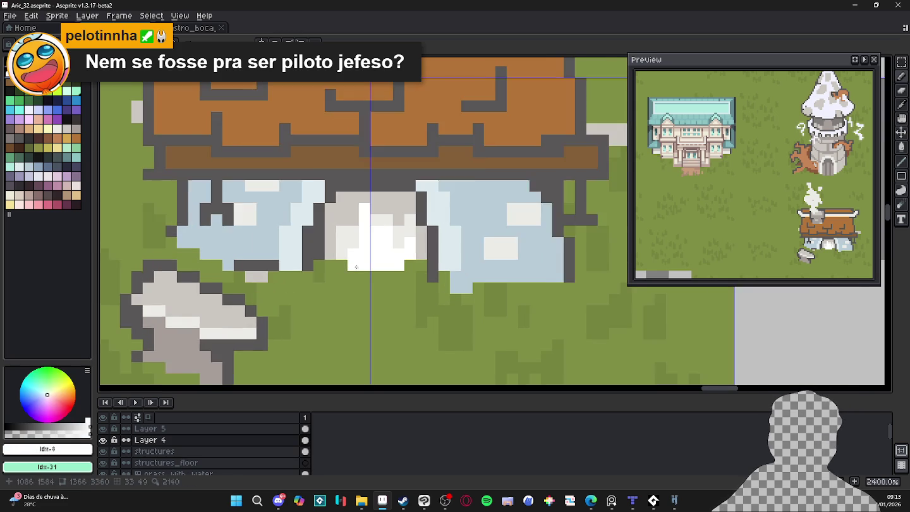
scroll(329, 259, up, 1)
click(20, 81)
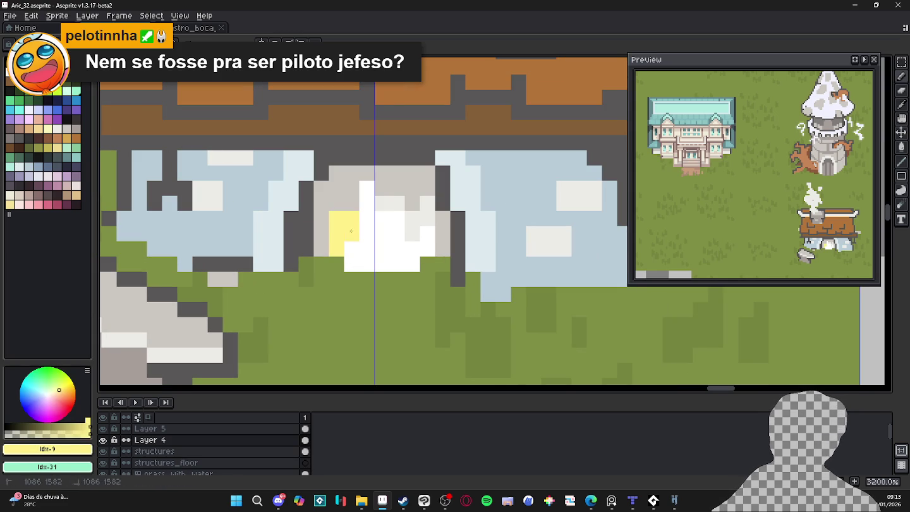
Paint a pale-yellow glow inside the furnace opening.
drag(382, 204, 412, 234)
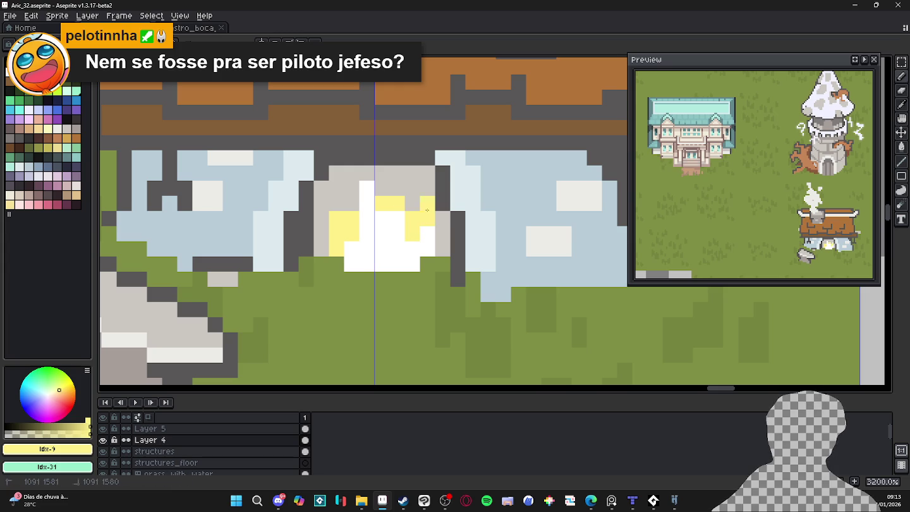
click(427, 211)
scroll(379, 215, right, 1)
click(284, 201)
key(ctrl+z)
Fill the pale-yellow glow with orange flames.
click(39, 81)
click(387, 235)
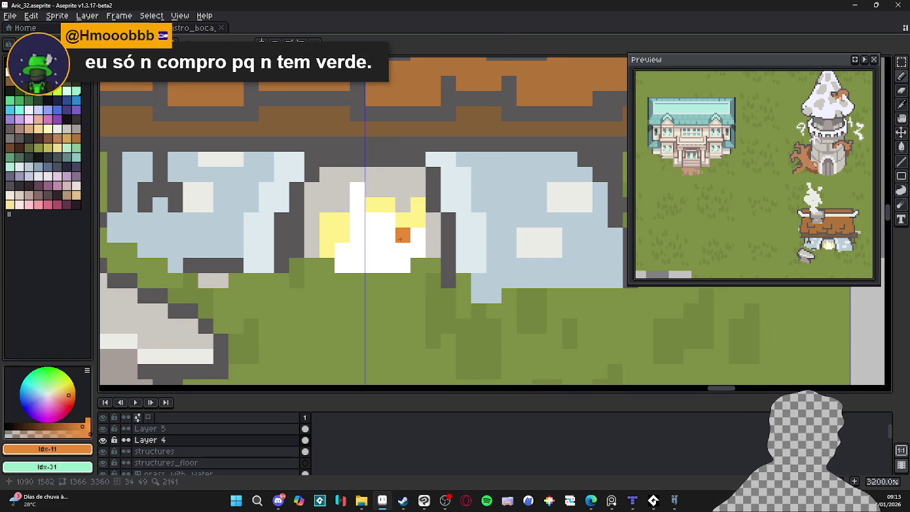
key(ctrl+z)
click(379, 205)
click(335, 235)
click(407, 225)
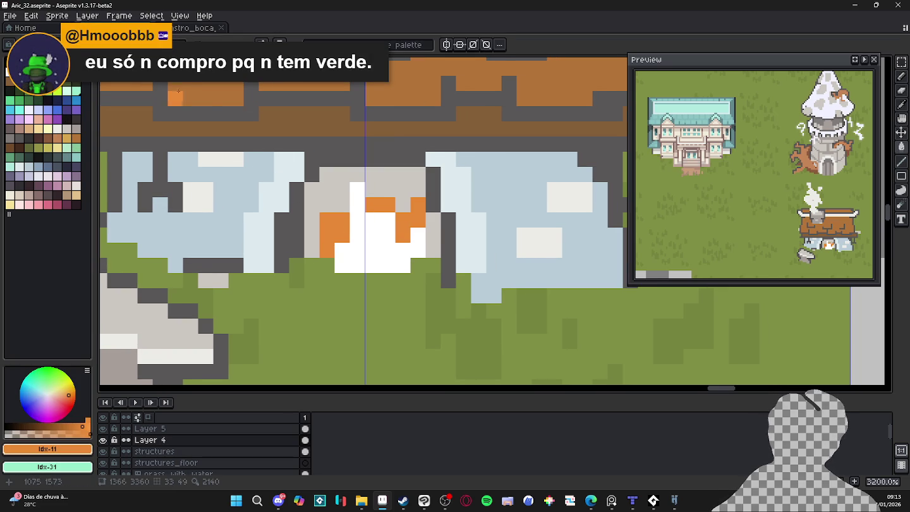
Fill the flame centre with a yellow core and add a yellow pixel.
click(66, 108)
click(373, 280)
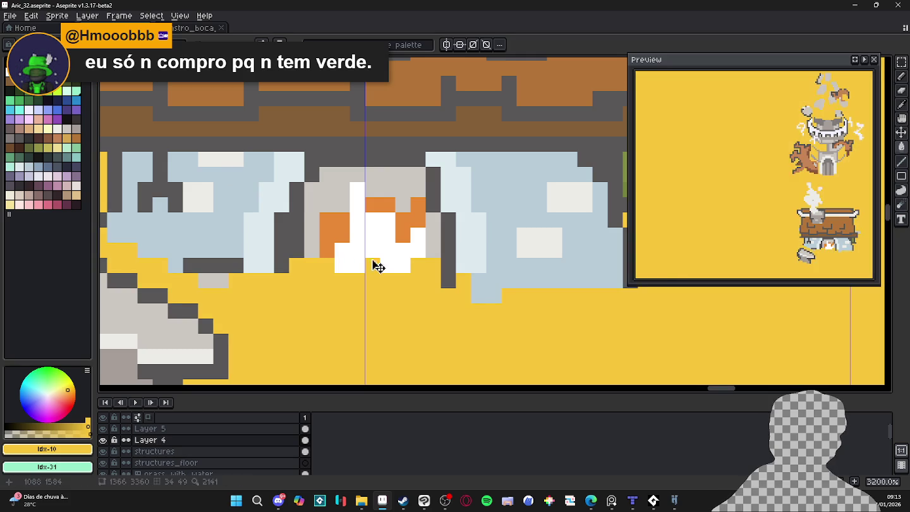
key(ctrl+z)
click(373, 259)
key(b)
click(320, 203)
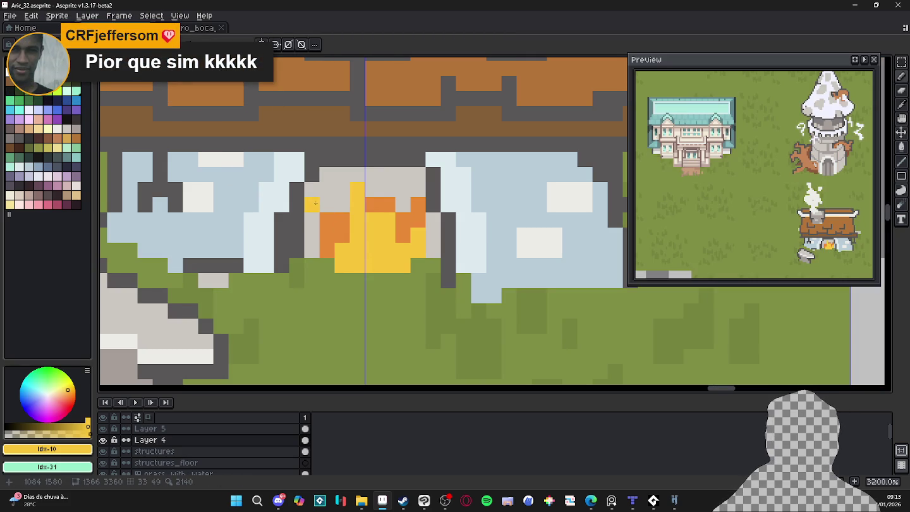
Fill the furnace interior around the fire with dark red.
key(])
key(])
key(])
key(g)
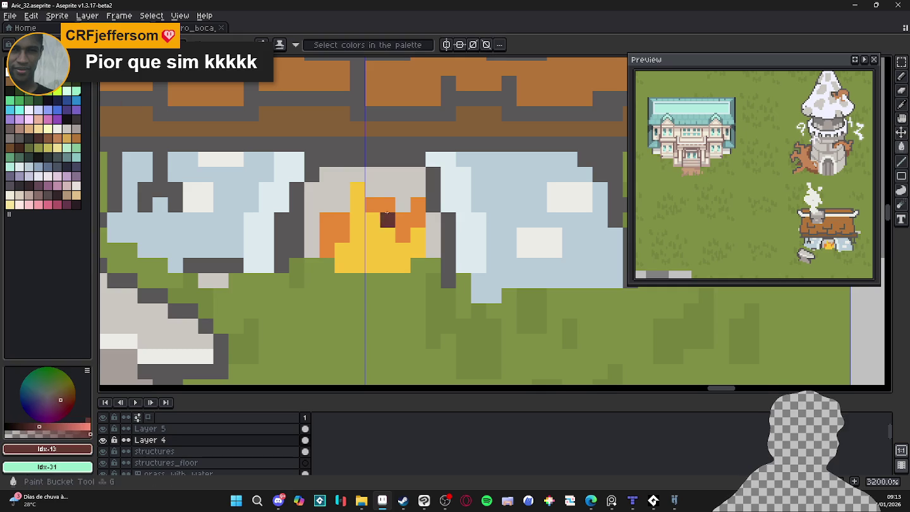
click(331, 201)
drag(432, 250, 433, 220)
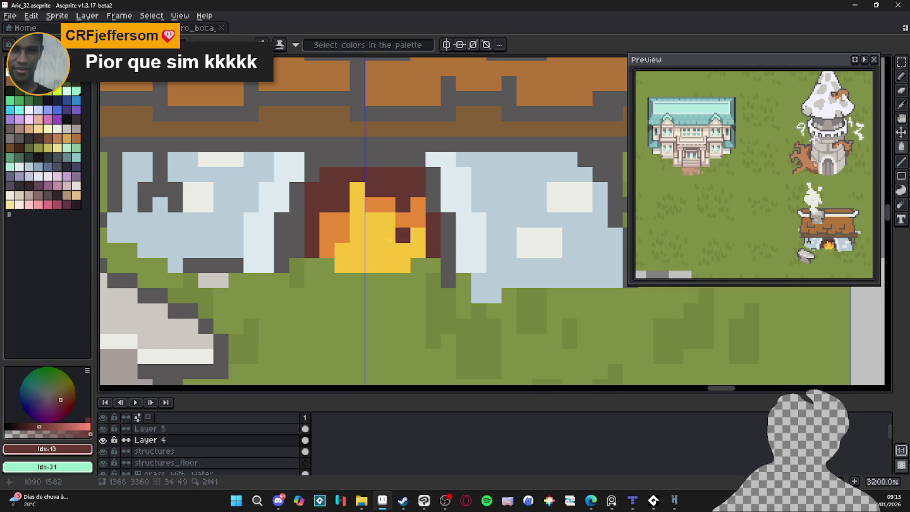
key(ctrl+z)
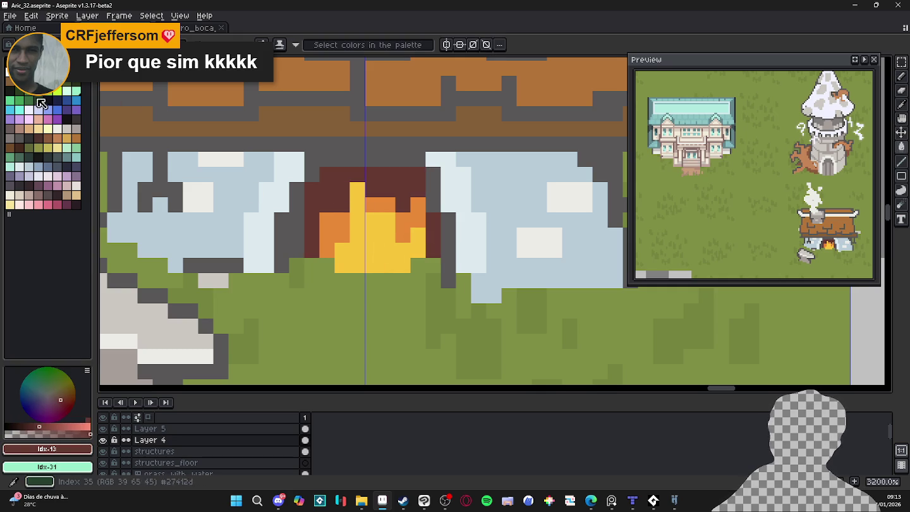
key([)
click(267, 235)
key(ctrl+z)
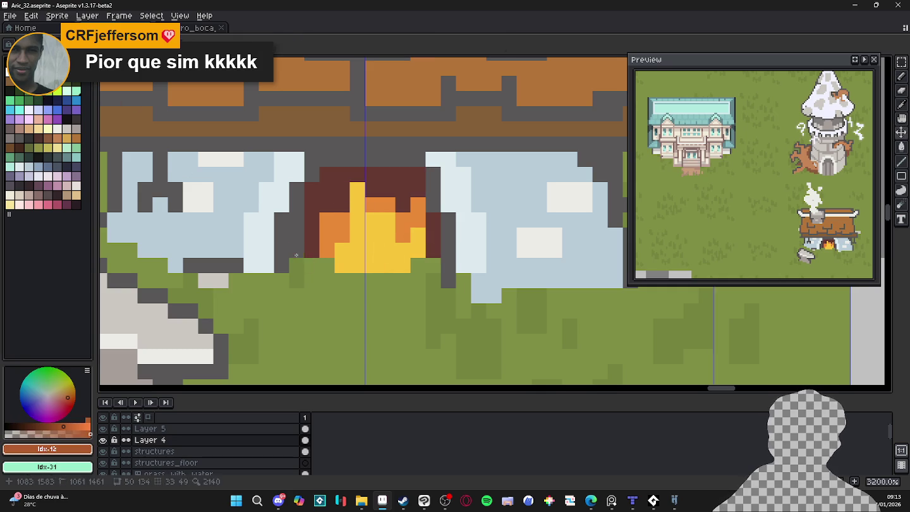
Try orange-brown strokes beside the furnace, then undo them all.
click(298, 250)
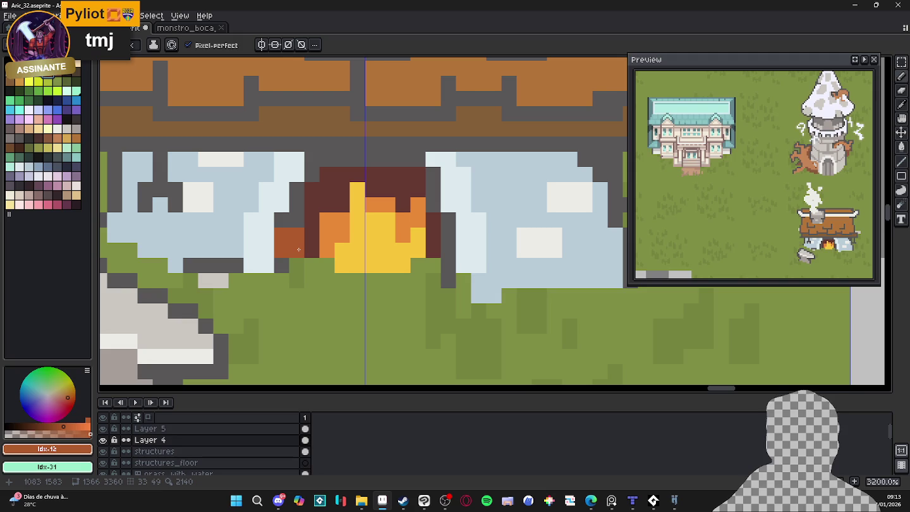
key(ctrl+z)
click(287, 238)
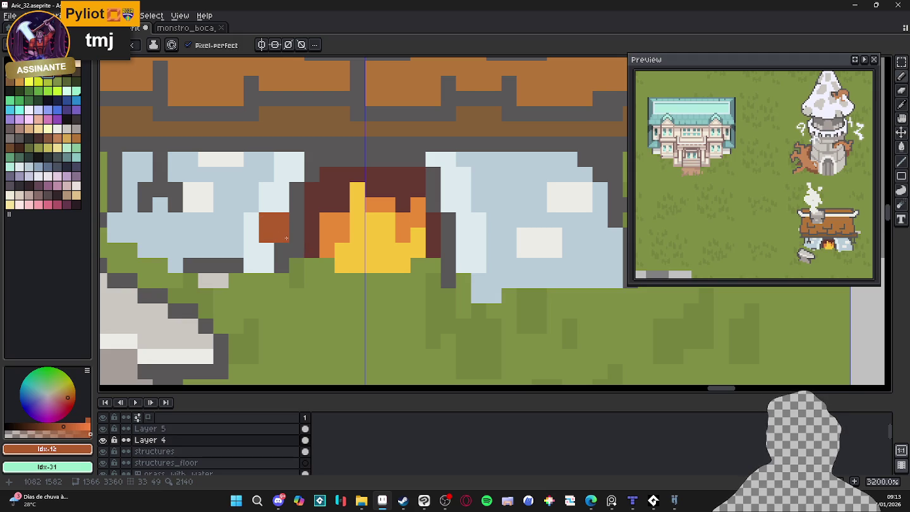
drag(271, 241, 270, 271)
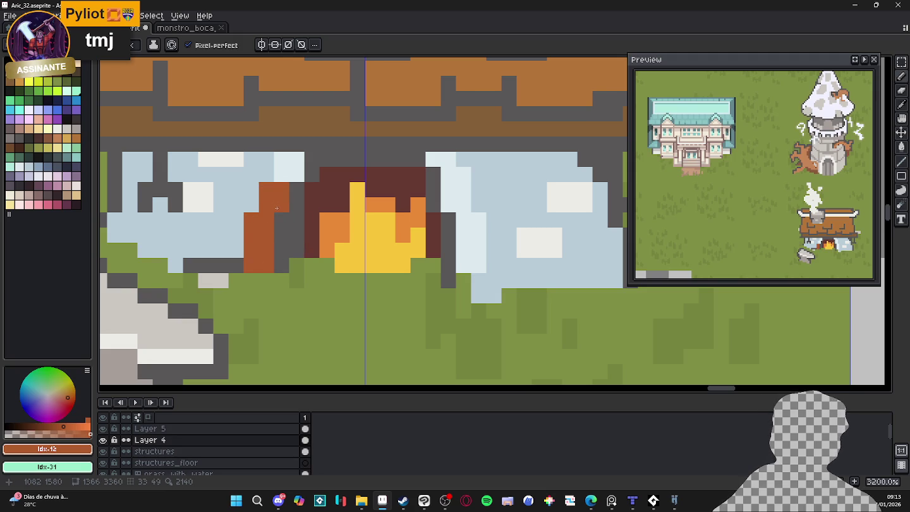
key(ctrl+z)
mouse_move(289, 242)
mouse_down()
mouse_move(297, 196)
mouse_move(331, 157)
mouse_move(446, 234)
mouse_move(446, 266)
mouse_up()
key(ctrl+z)
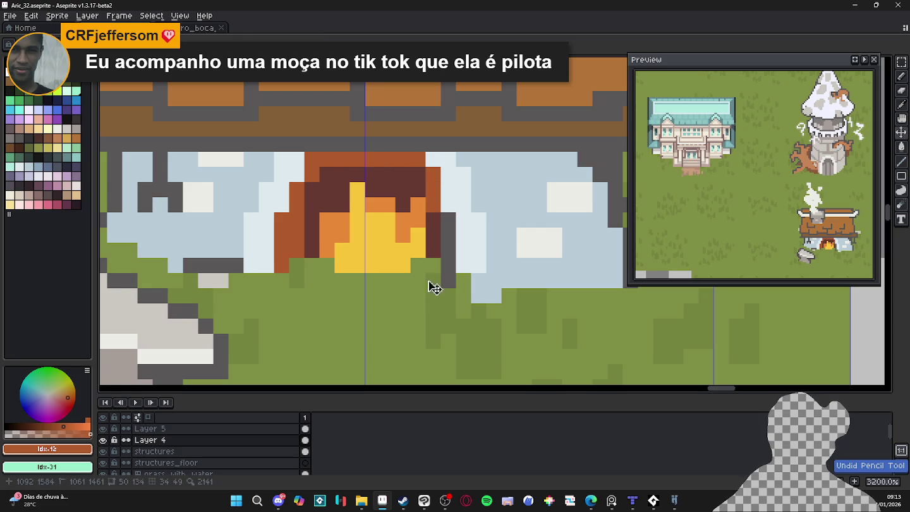
key(ctrl+z)
key(ctrl+z)
key(ctrl+z)
key(ctrl+z)
key(ctrl+z)
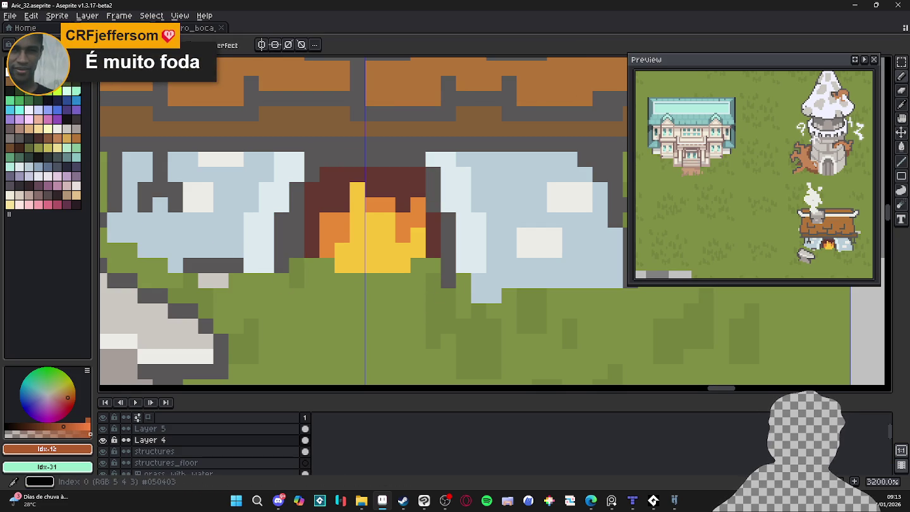
Draw a black outline up the furnace side and touch up the fire's edges with #673931.
click(10, 62)
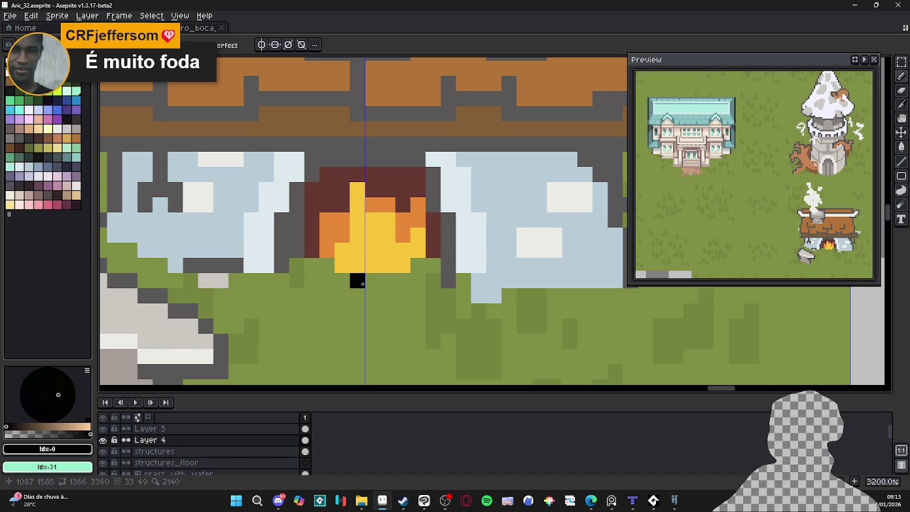
mouse_move(453, 260)
mouse_down()
mouse_move(433, 170)
mouse_move(312, 159)
mouse_move(314, 182)
mouse_move(282, 269)
mouse_move(297, 218)
mouse_up()
alt+click(310, 244)
click(313, 188)
click(439, 220)
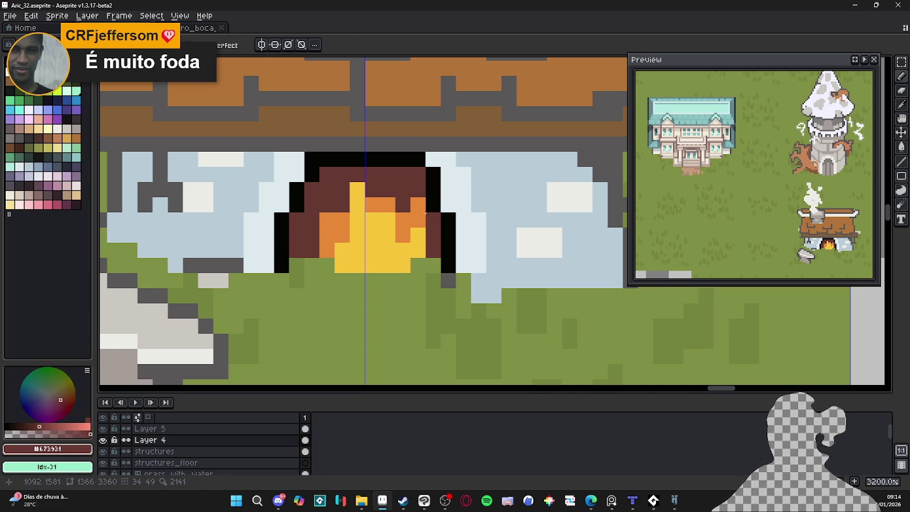
alt+click(432, 184)
click(418, 174)
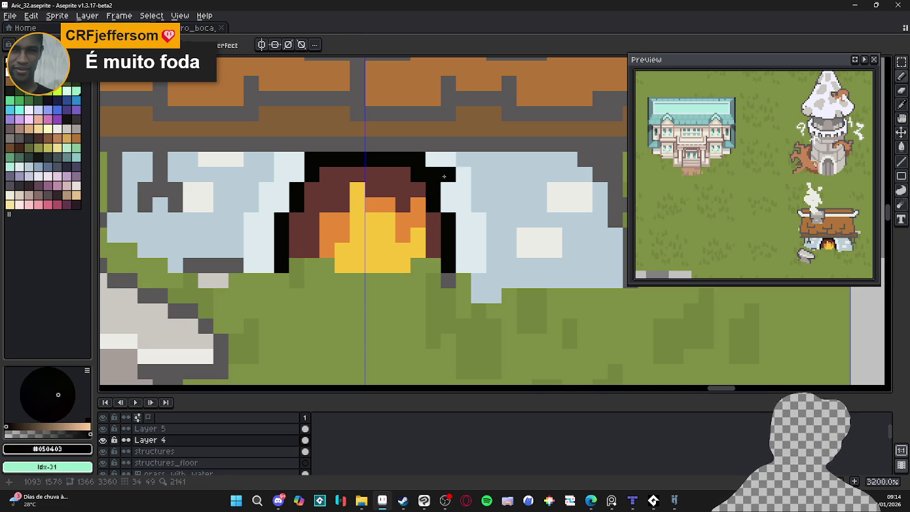
Shape a rounded black arch top, lightening corner pixels with #dceaec.
alt+click(441, 175)
click(433, 175)
click(417, 159)
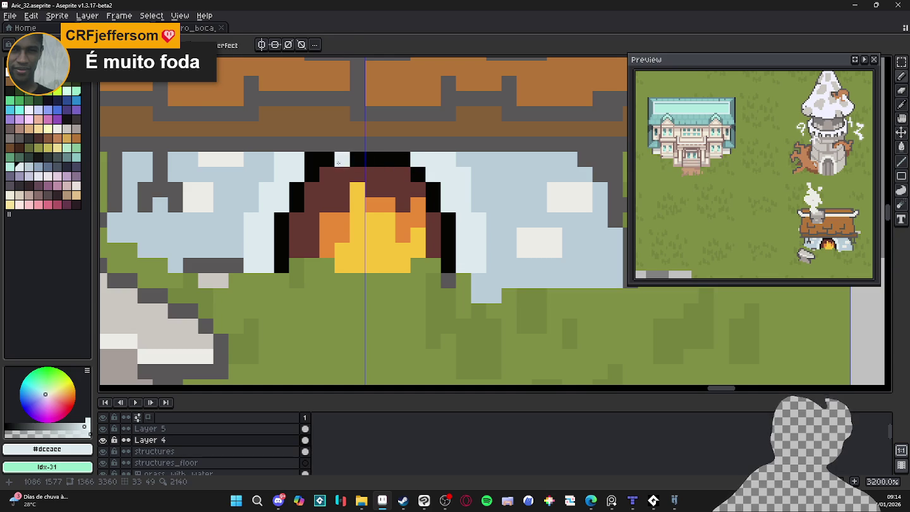
click(312, 159)
alt+click(312, 174)
click(342, 160)
click(324, 173)
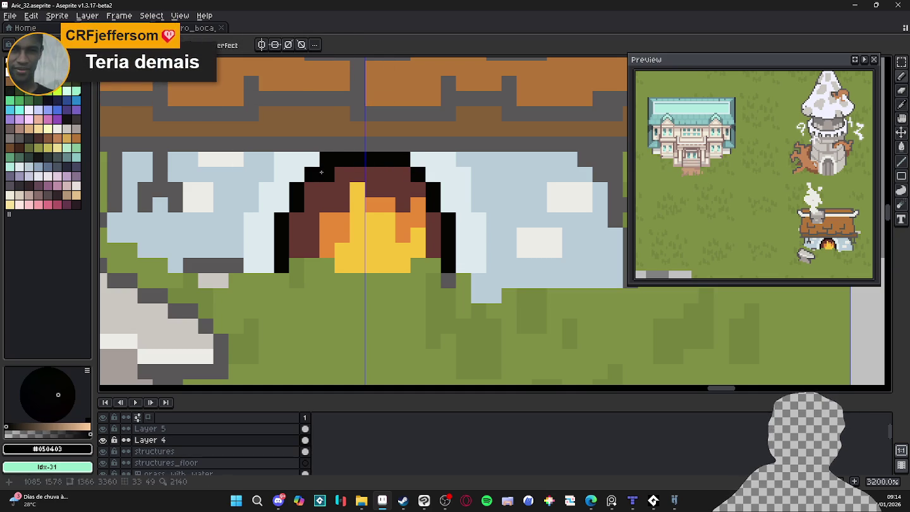
alt+click(312, 159)
click(327, 160)
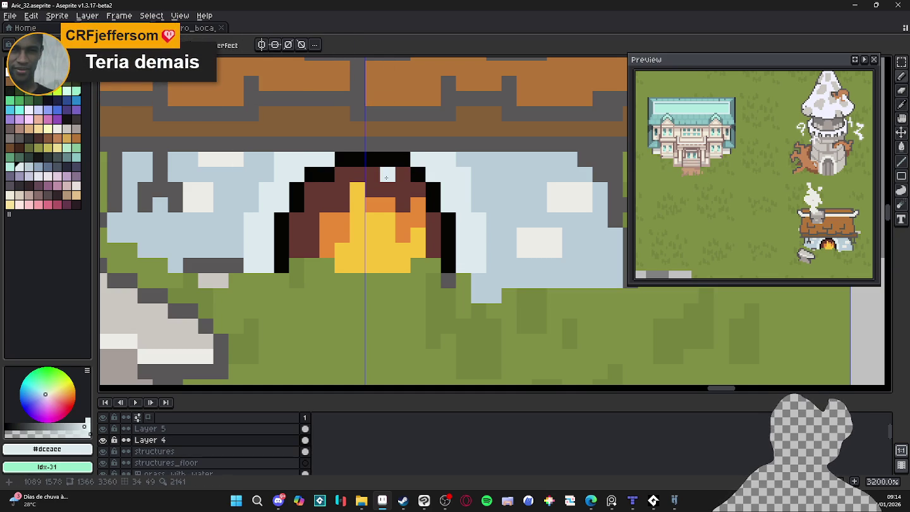
key(ctrl+z)
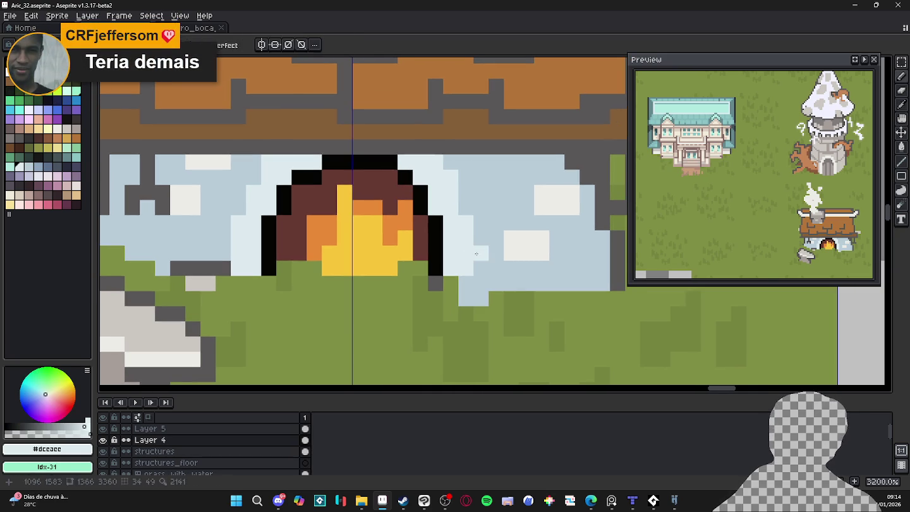
Add a blue-grey shading line to the right stone beside the furnace, trimmed with pale blue.
alt+click(479, 251)
key(ctrl+z)
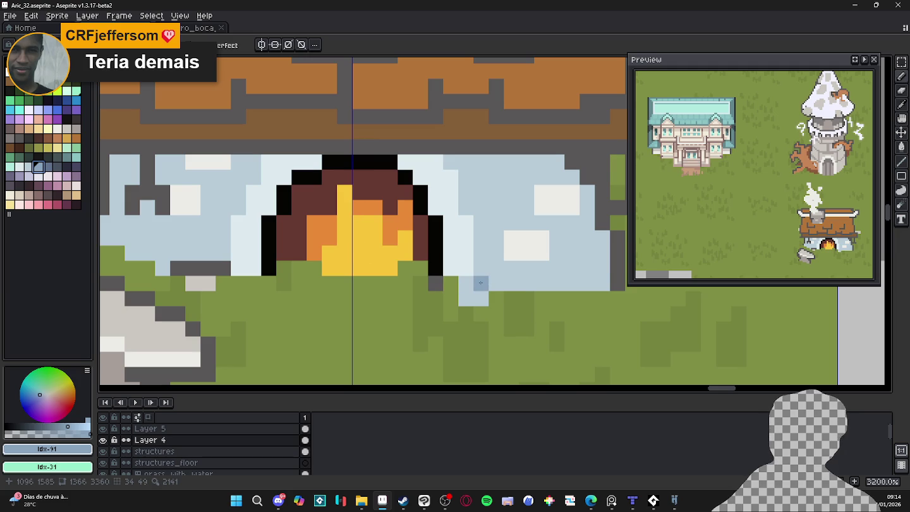
drag(481, 283, 477, 226)
key(ctrl+z)
click(481, 222)
click(481, 237)
click(465, 208)
click(466, 193)
click(481, 207)
alt+click(481, 268)
click(481, 284)
click(481, 237)
alt+click(487, 213)
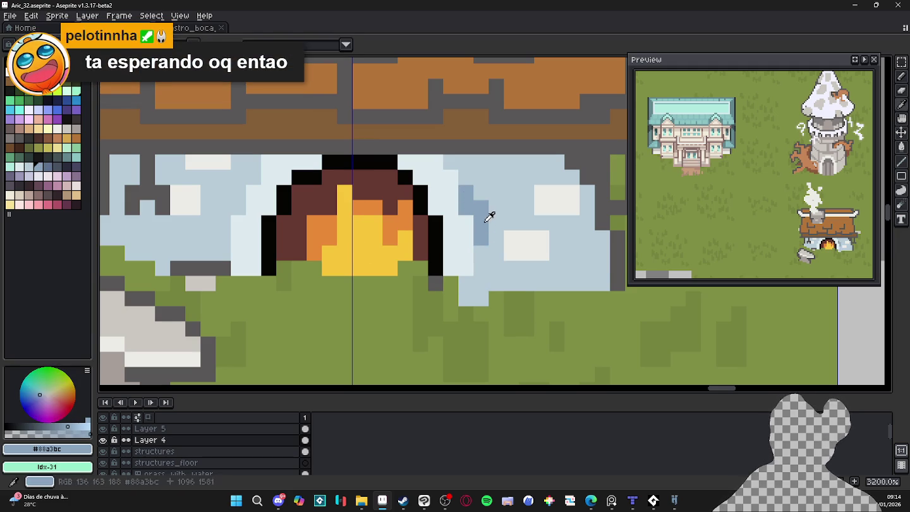
Add blue-grey shading pixels to the left stone wall beside the fire.
drag(403, 234, 425, 238)
drag(370, 227, 378, 231)
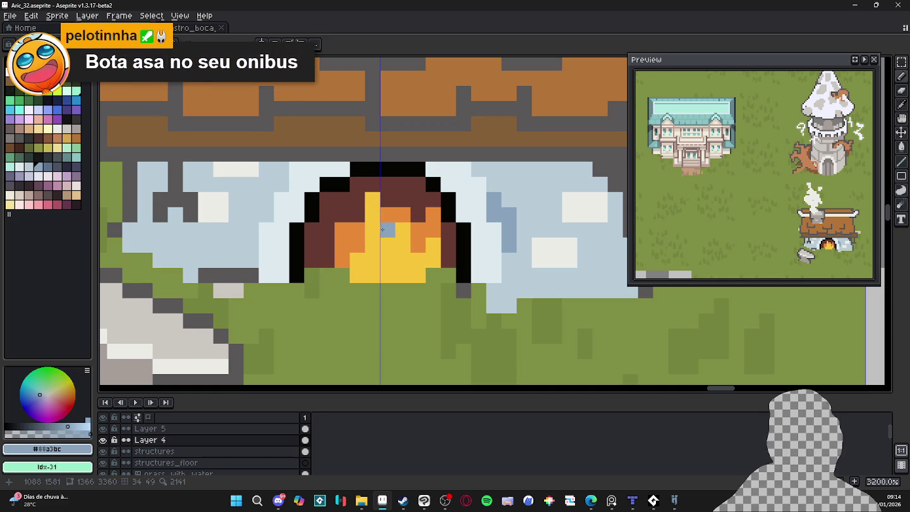
scroll(412, 244, down, 1)
scroll(319, 225, up, 2)
click(285, 216)
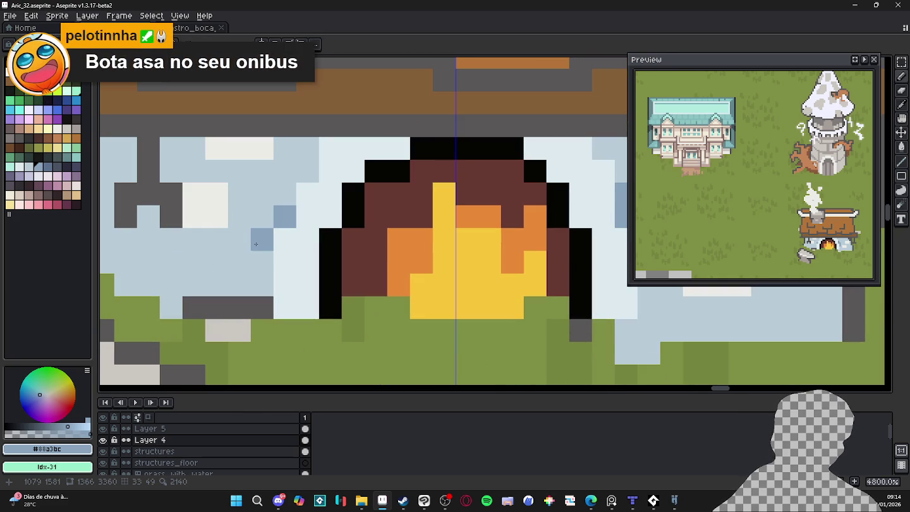
click(262, 262)
click(263, 217)
click(285, 194)
scroll(328, 201, down, 3)
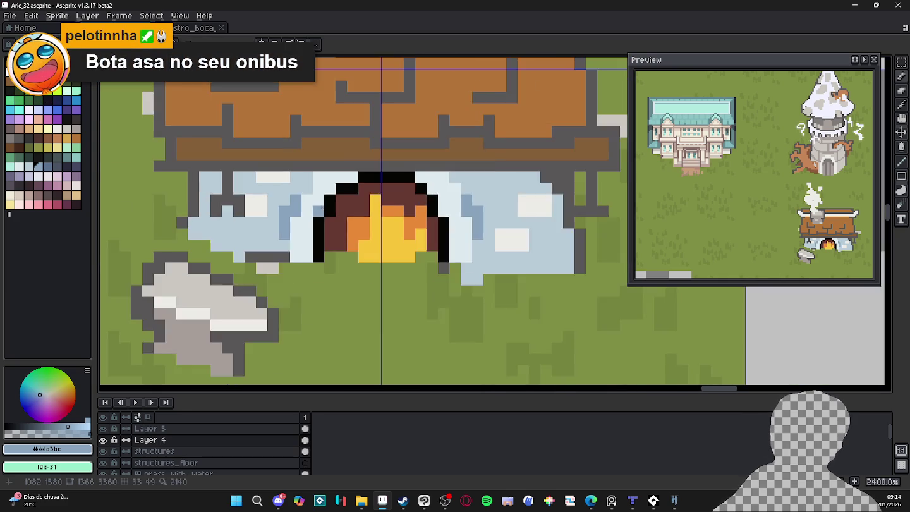
scroll(308, 174, up, 2)
click(308, 190)
click(292, 189)
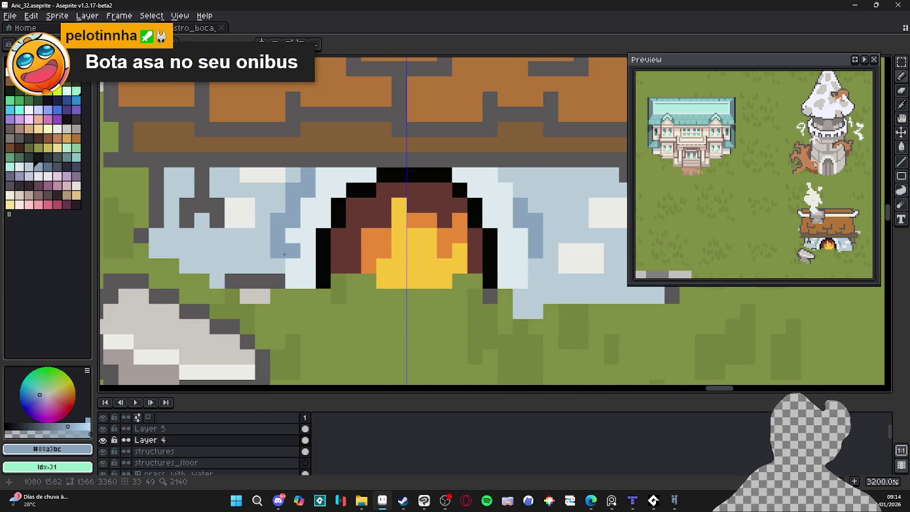
alt+click(278, 278)
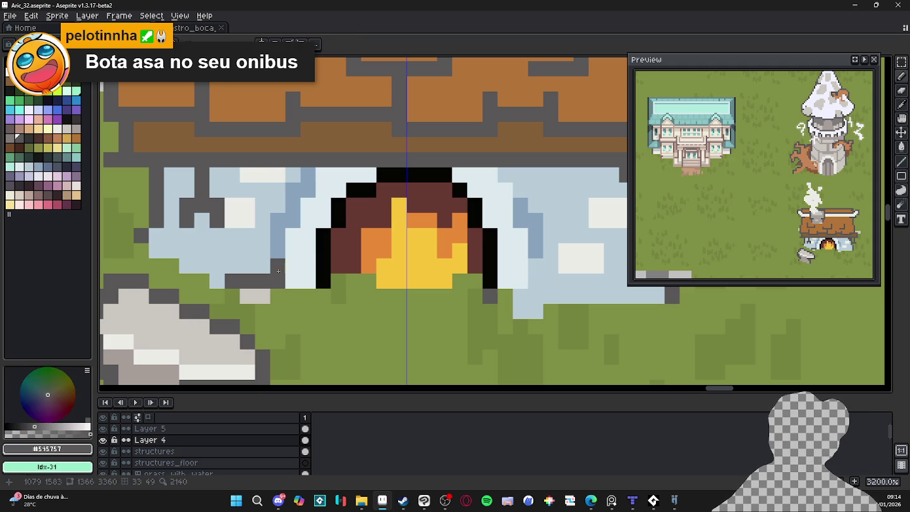
Zoom the canvas out to 800% and save Aric_32.aseprite.
scroll(339, 285, down, 2)
scroll(339, 285, down, 2)
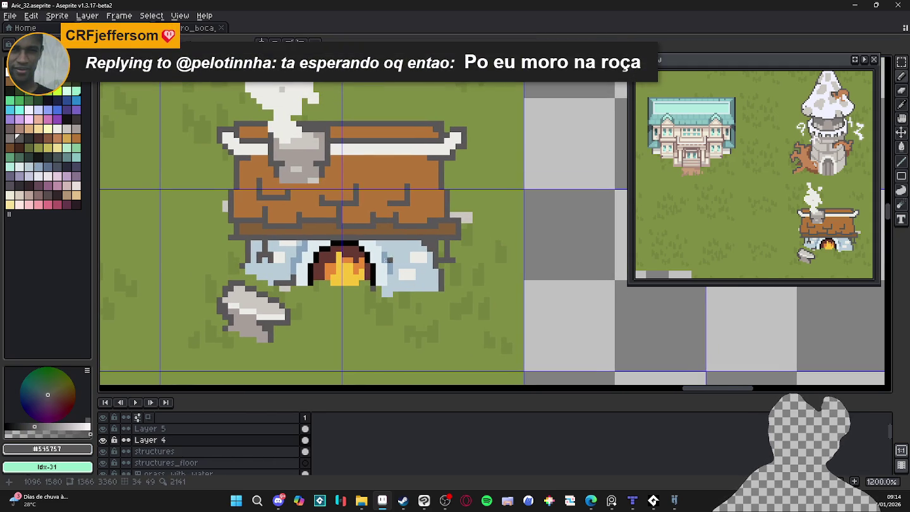
scroll(347, 259, up, 1)
scroll(398, 262, down, 2)
scroll(448, 266, down, 1)
key(ctrl+s)
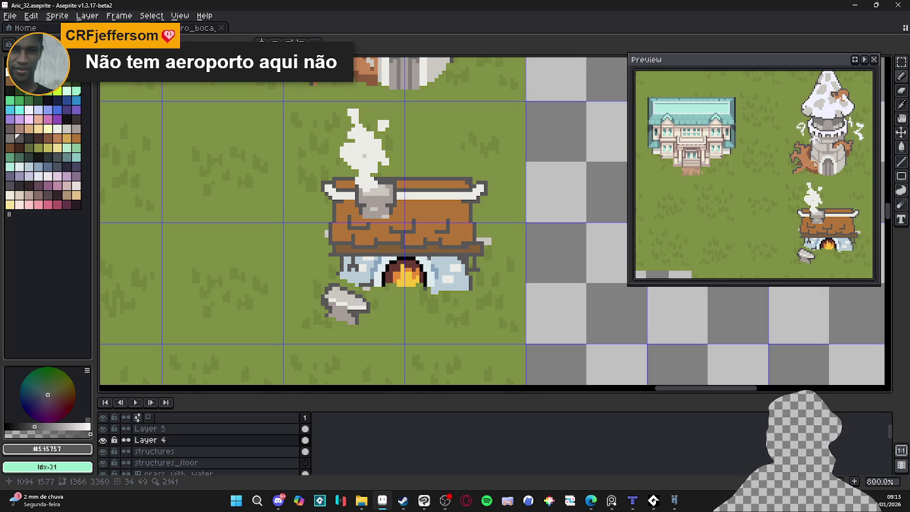
scroll(442, 255, up, 2)
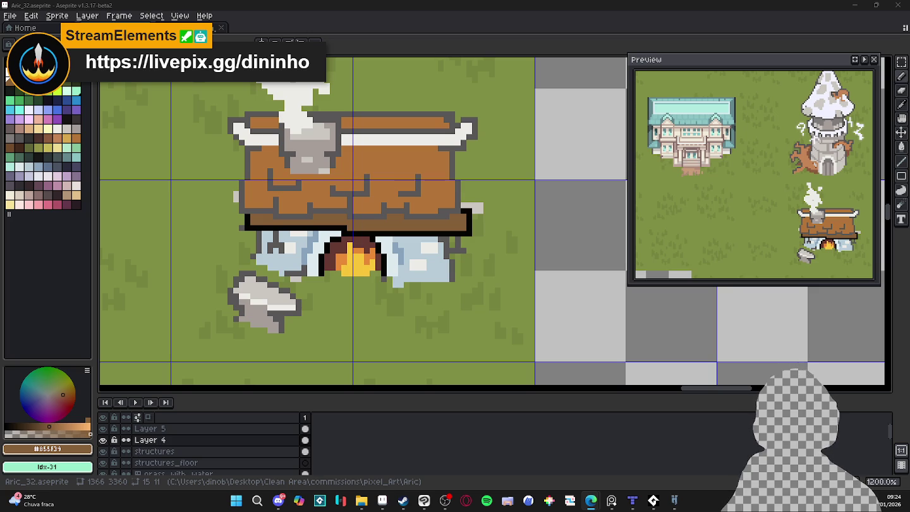
Zoom out to view the finished forge on the town map.
scroll(344, 253, down, 4)
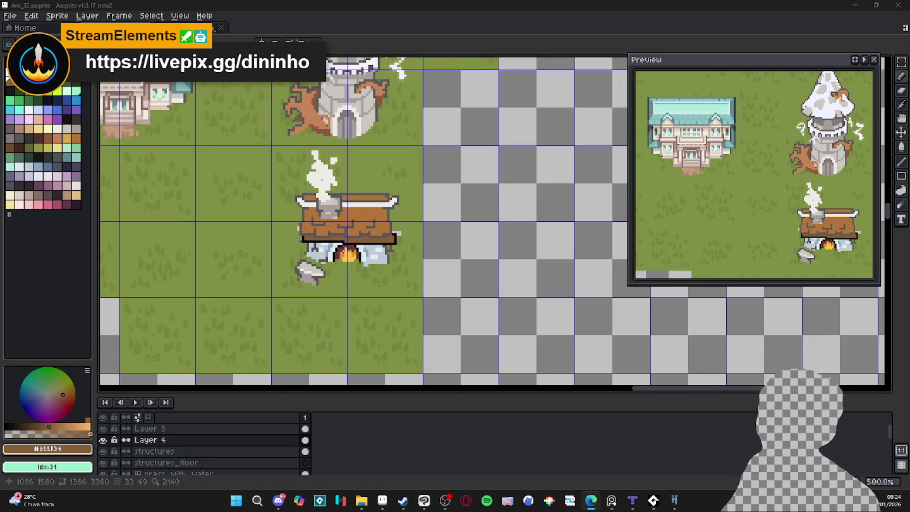
scroll(293, 196, down, 4)
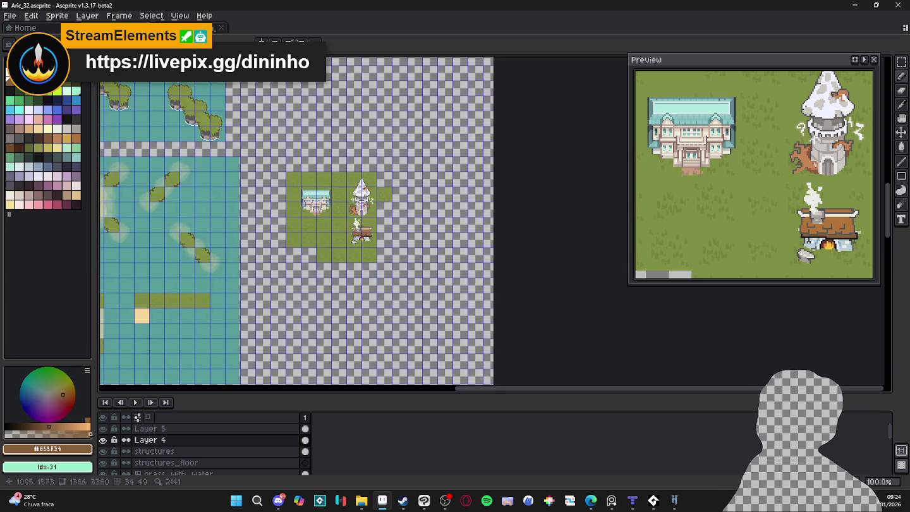
scroll(292, 196, down, 2)
scroll(293, 196, up, 1)
scroll(293, 196, up, 4)
scroll(401, 219, down, 6)
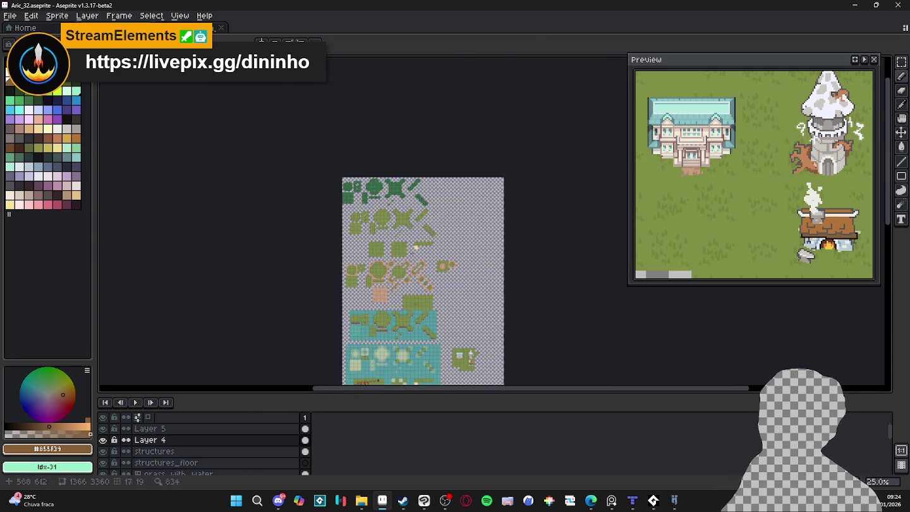
scroll(401, 219, up, 4)
scroll(405, 227, up, 3)
scroll(411, 240, down, 1)
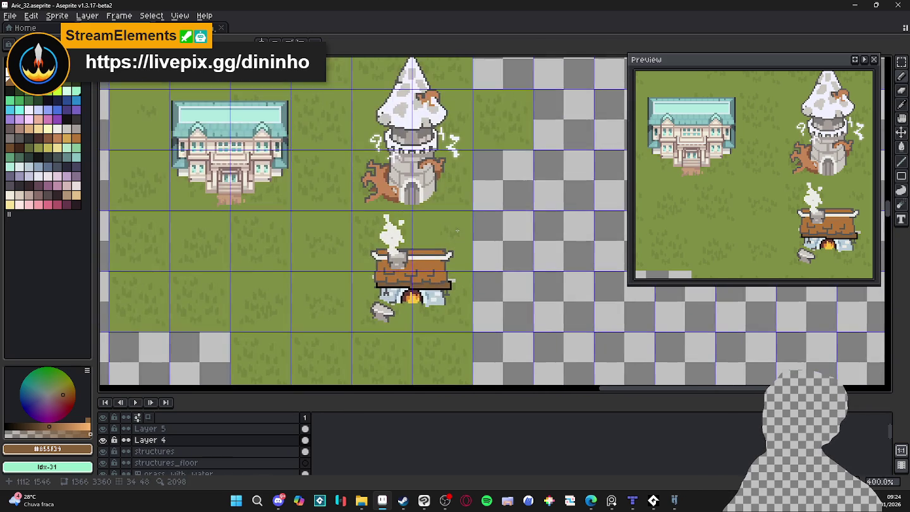
scroll(417, 251, down, 1)
scroll(410, 234, up, 1)
key(v)
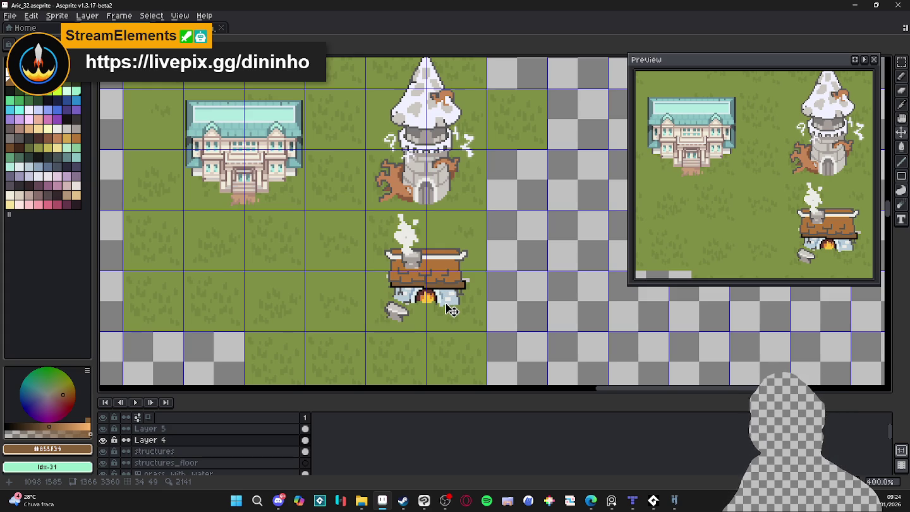
scroll(452, 298, up, 2)
scroll(461, 287, up, 1)
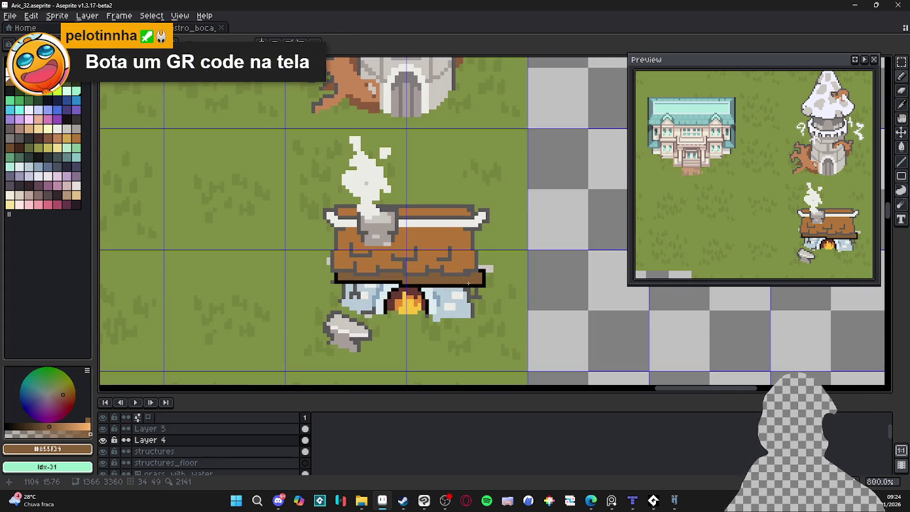
scroll(474, 292, up, 2)
scroll(477, 257, up, 1)
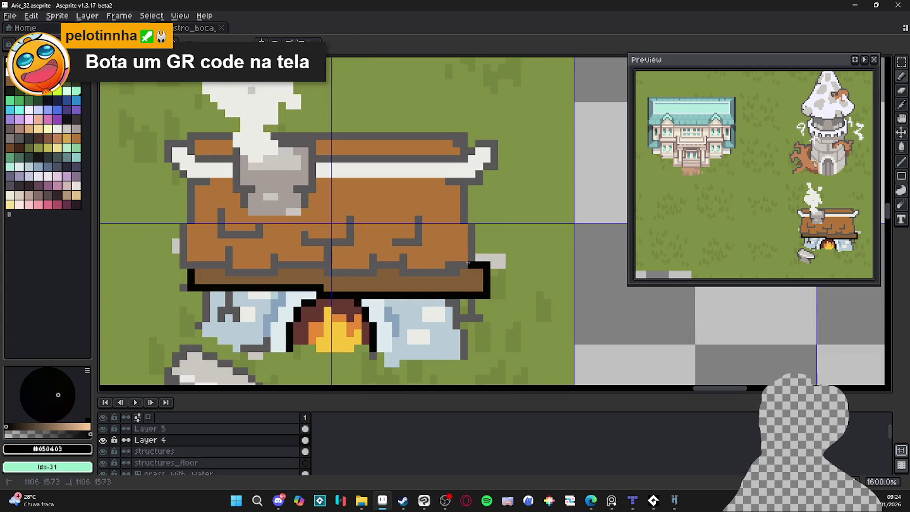
Draw black lines over the roof's grey edging along its bottom, right side, top and left.
mouse_move(474, 264)
mouse_down()
mouse_move(407, 272)
mouse_move(402, 260)
mouse_move(372, 261)
mouse_move(364, 273)
mouse_move(330, 272)
mouse_move(327, 263)
mouse_up()
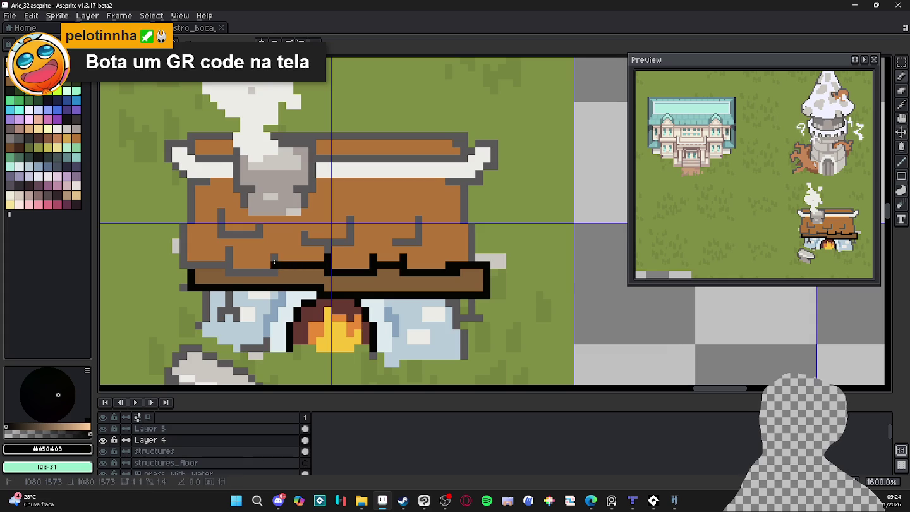
mouse_move(274, 271)
mouse_down()
mouse_move(231, 270)
mouse_move(191, 187)
mouse_up()
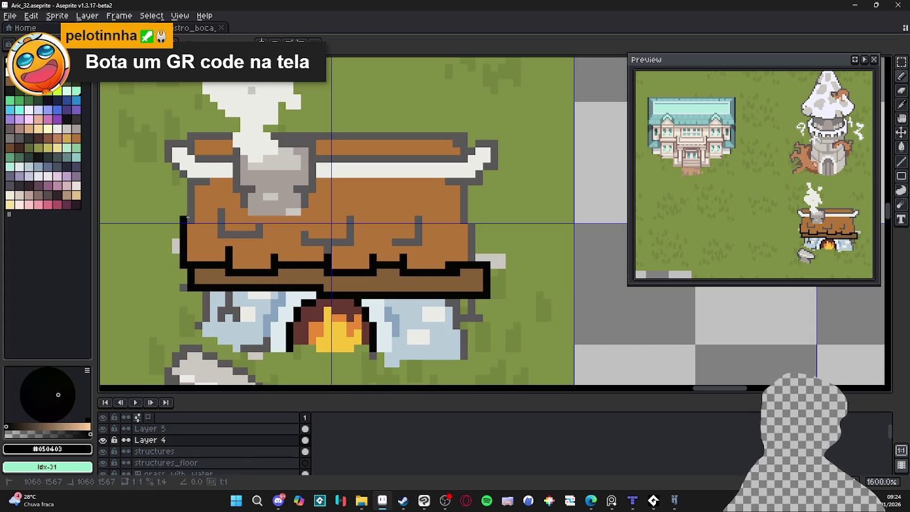
drag(466, 228, 469, 254)
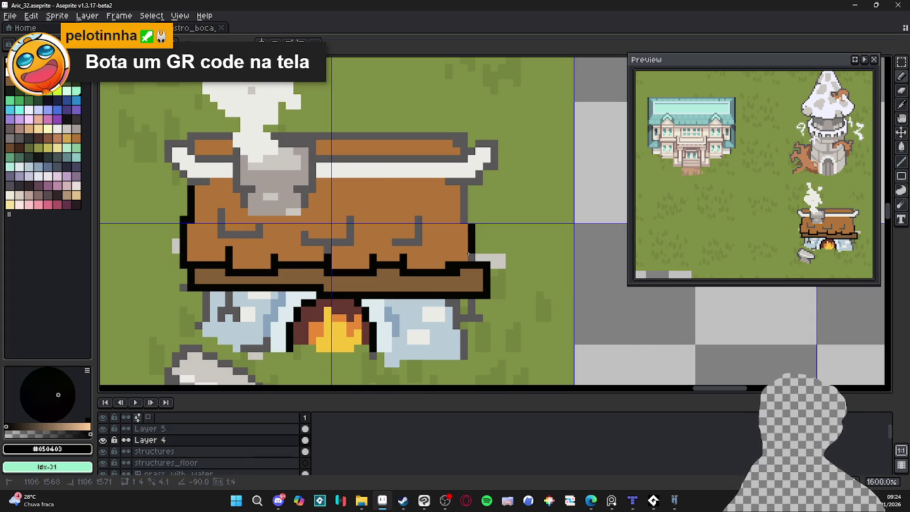
drag(469, 218, 463, 211)
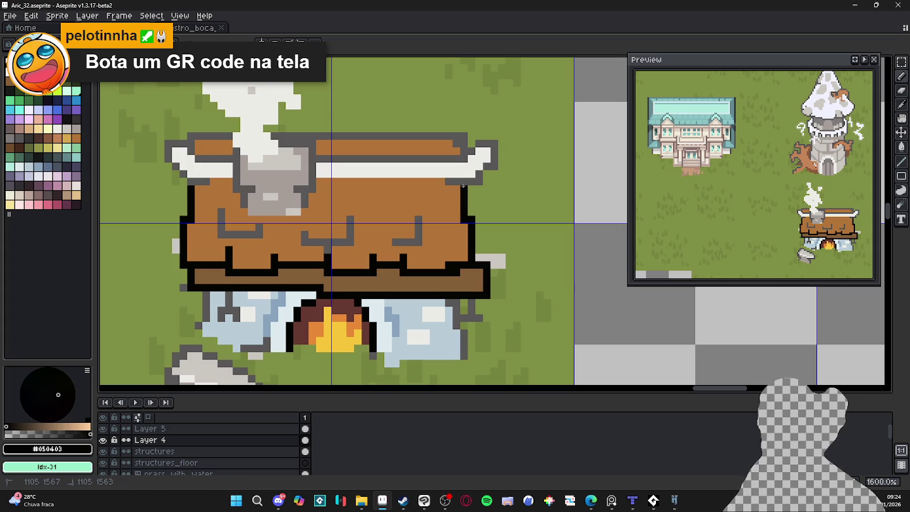
mouse_move(448, 180)
mouse_down()
mouse_move(480, 183)
mouse_move(494, 144)
mouse_up()
click(486, 145)
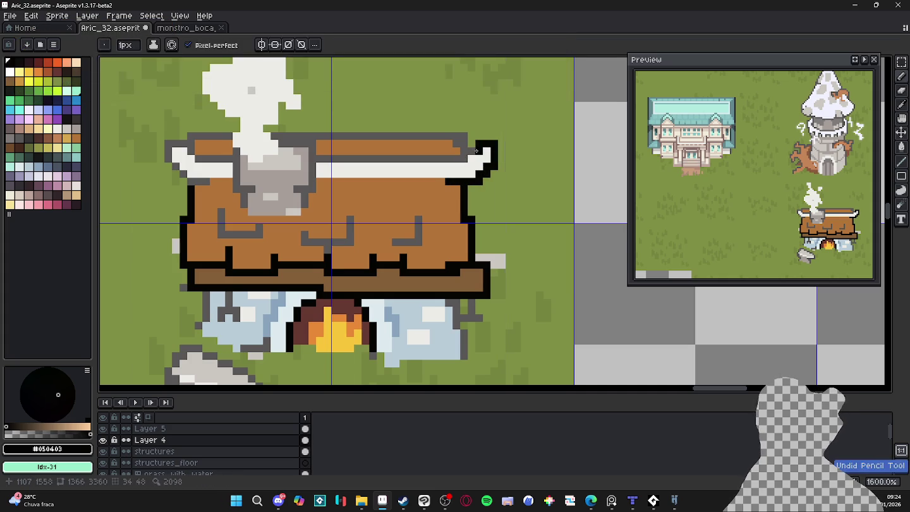
click(481, 145)
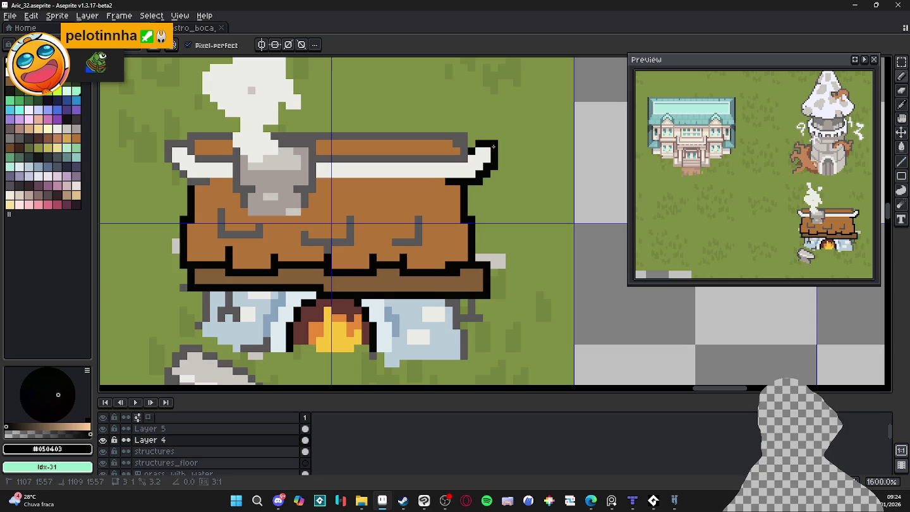
mouse_move(461, 153)
mouse_down()
mouse_move(228, 159)
mouse_move(175, 143)
mouse_up()
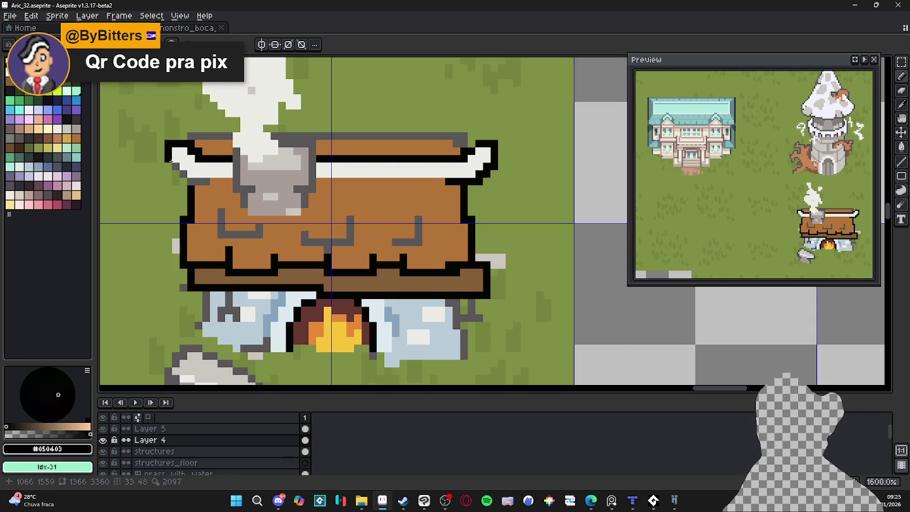
drag(185, 177, 193, 182)
scroll(385, 189, down, 3)
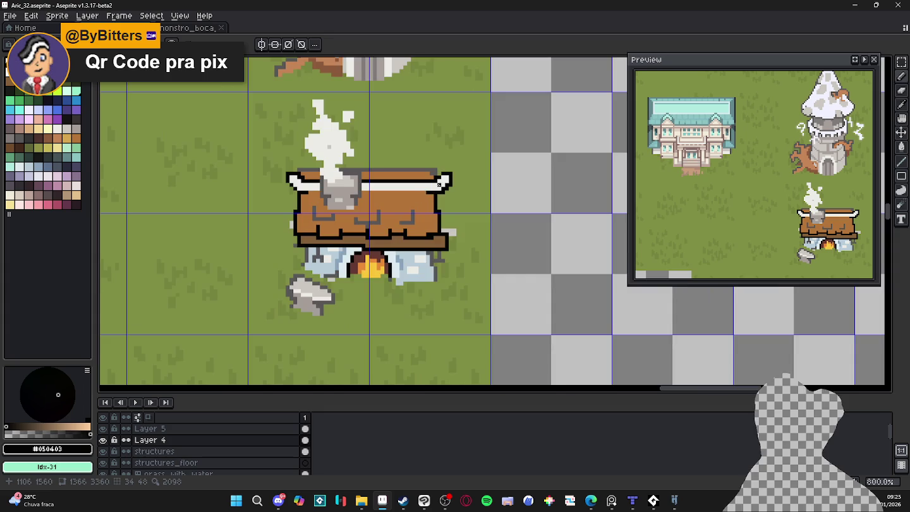
Blacken the roof's right corner, grey top strip and chimney top, then save the map.
scroll(432, 175, up, 5)
mouse_move(433, 156)
mouse_down()
mouse_move(432, 165)
mouse_move(190, 153)
mouse_move(518, 200)
mouse_up()
drag(415, 182, 352, 184)
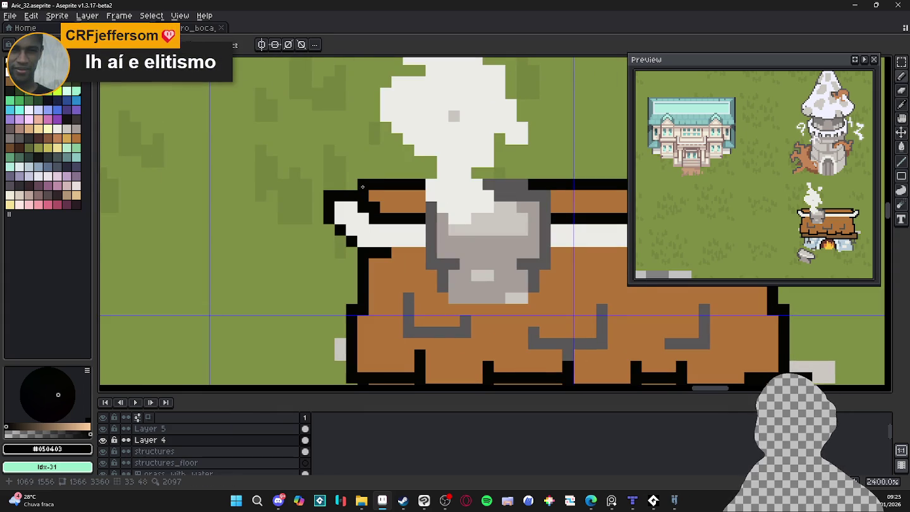
scroll(374, 196, down, 4)
drag(447, 223, 415, 210)
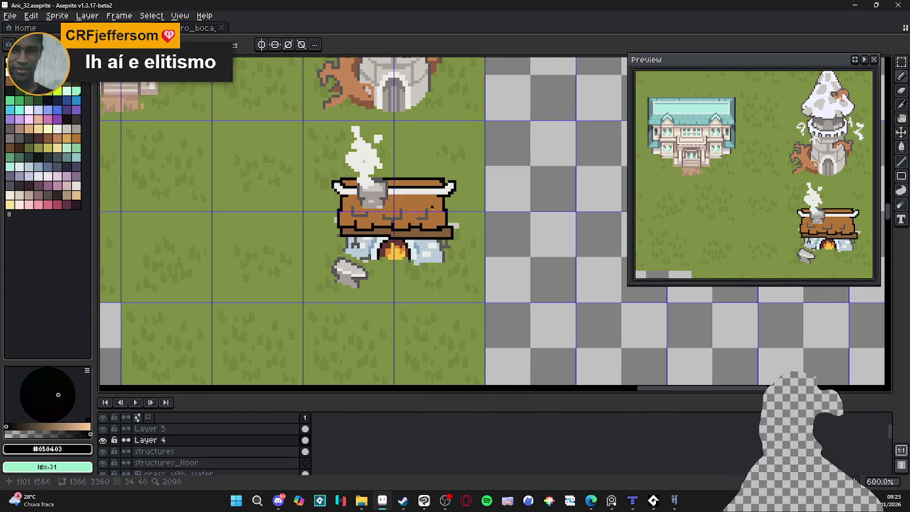
scroll(396, 198, up, 4)
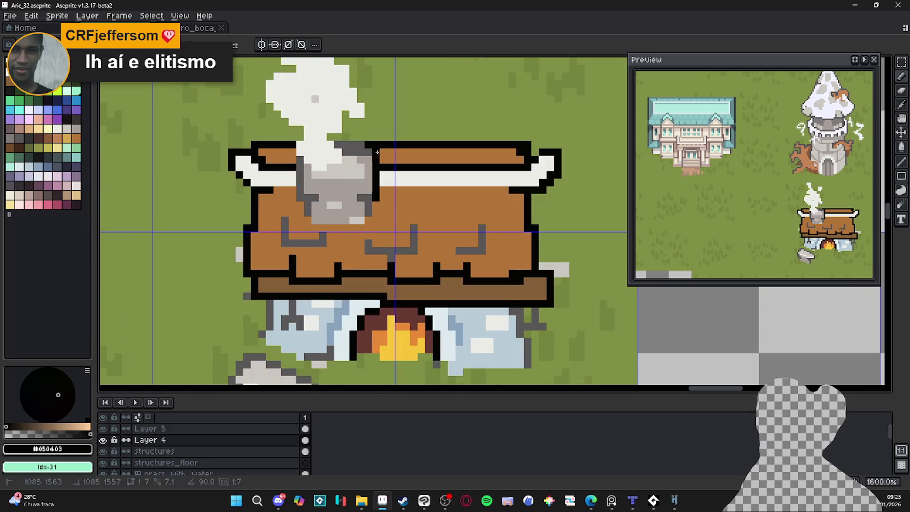
mouse_move(361, 152)
mouse_down()
mouse_move(336, 145)
mouse_move(300, 198)
mouse_up()
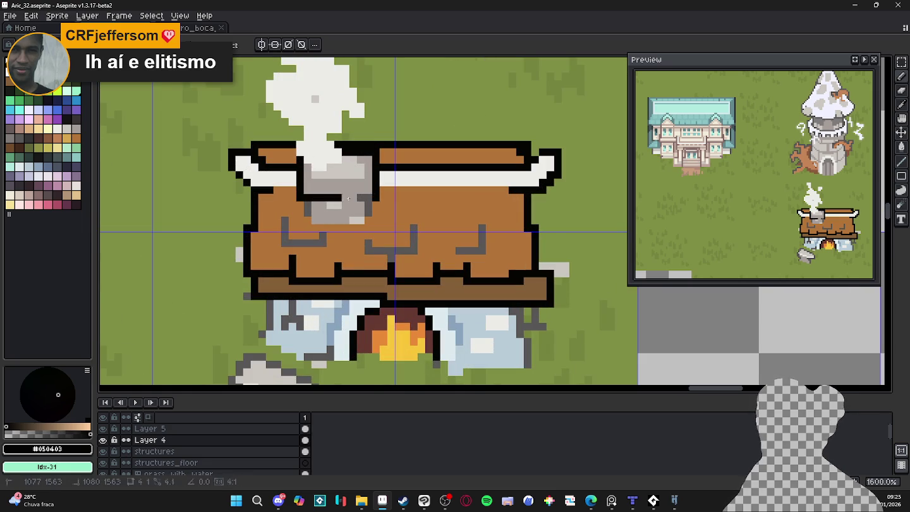
key(ctrl+s)
Outline the stone base's right and left sides in black pixels.
scroll(330, 214, down, 3)
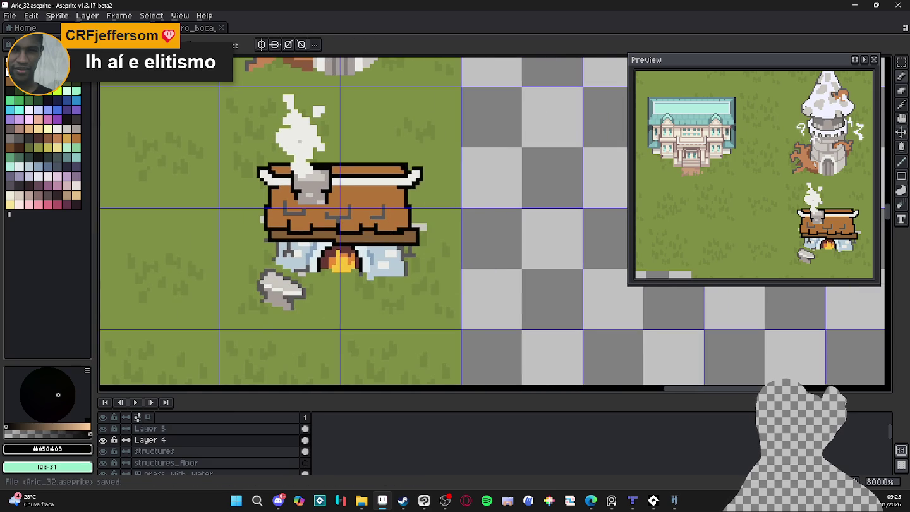
scroll(391, 233, up, 2)
scroll(412, 247, up, 1)
mouse_move(406, 250)
mouse_down()
mouse_move(416, 334)
mouse_move(523, 312)
mouse_up()
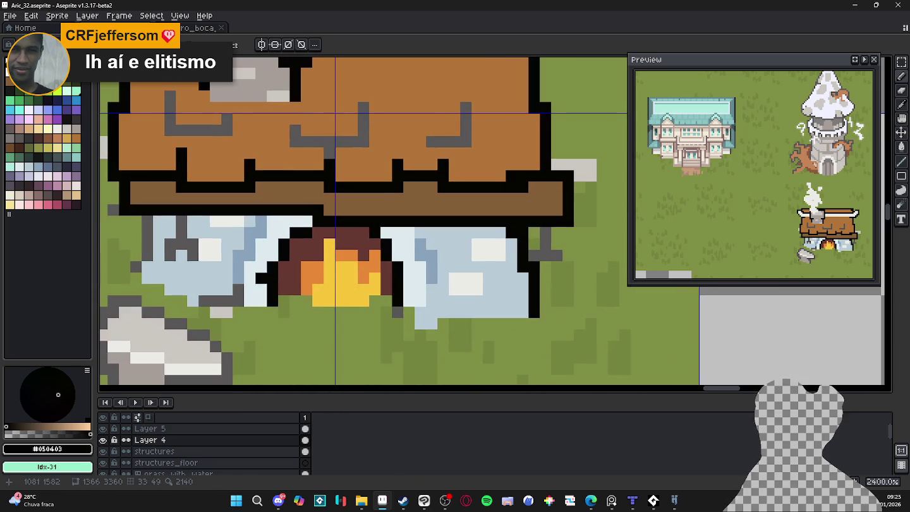
drag(147, 235, 149, 245)
click(138, 259)
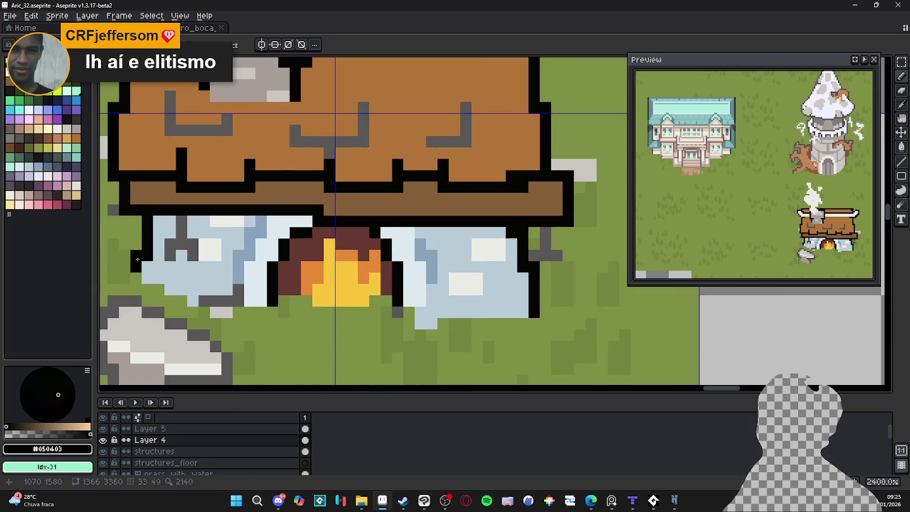
scroll(166, 262, down, 2)
key(ctrl+s)
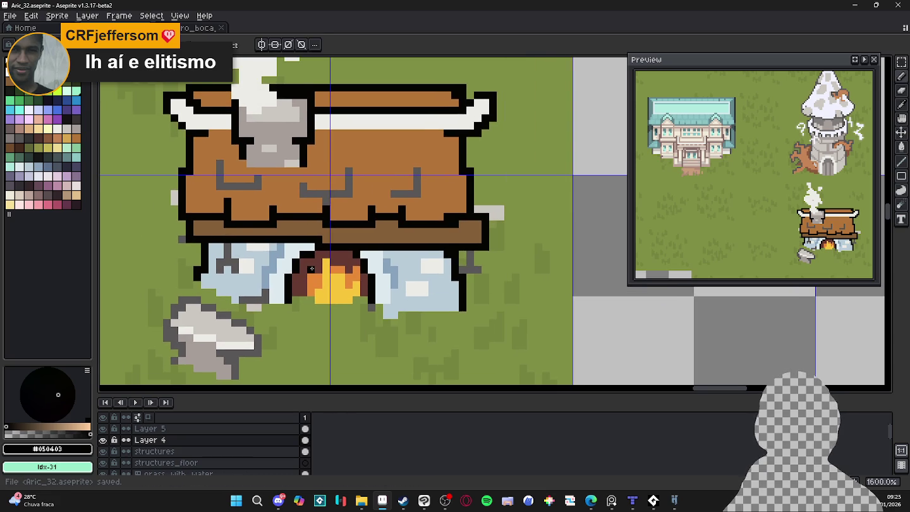
scroll(311, 268, down, 4)
scroll(354, 234, down, 2)
scroll(400, 197, down, 3)
key(ctrl+alt+c)
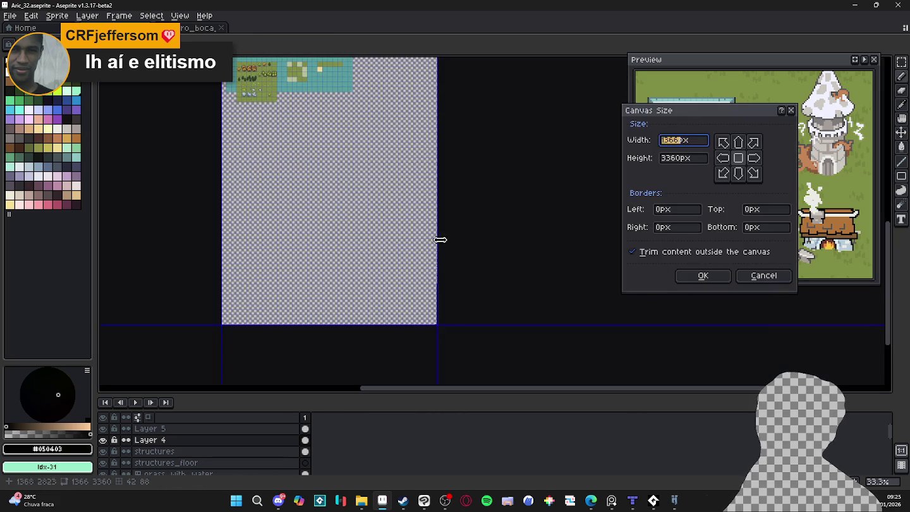
drag(441, 214, 547, 215)
drag(420, 324, 421, 407)
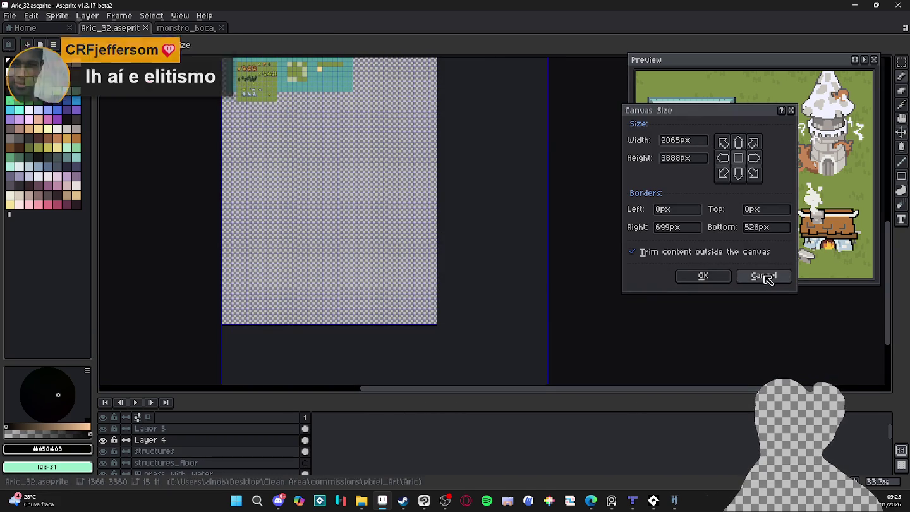
click(757, 278)
scroll(439, 212, up, 1)
scroll(439, 212, up, 1)
scroll(438, 213, up, 1)
scroll(445, 240, up, 1)
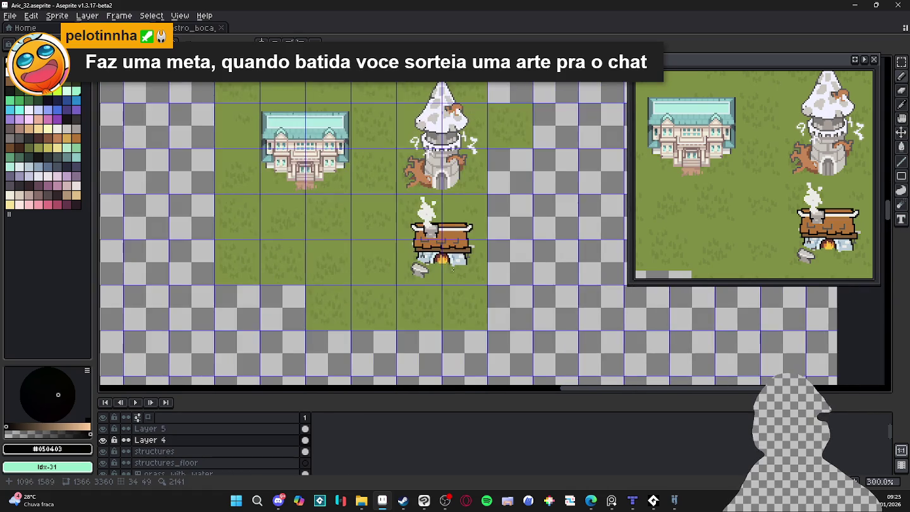
scroll(453, 268, up, 1)
scroll(436, 260, up, 1)
key(ctrl+s)
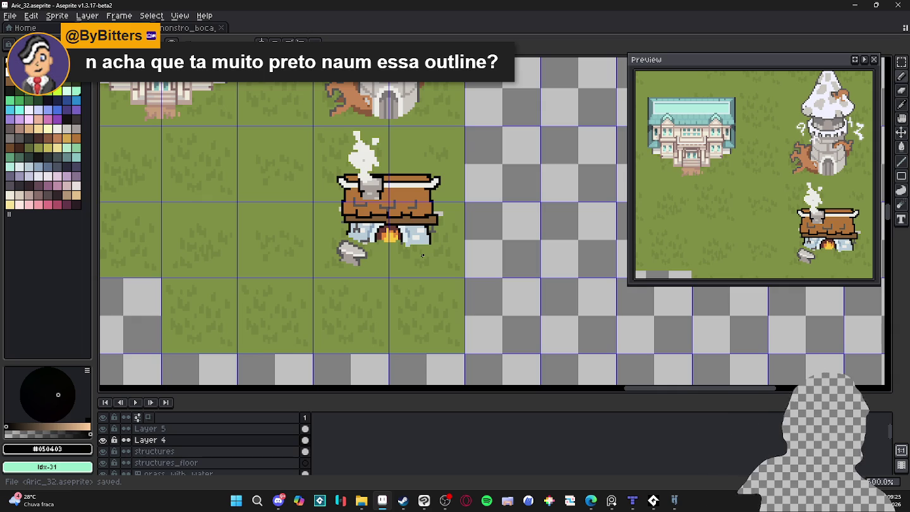
scroll(386, 212, up, 1)
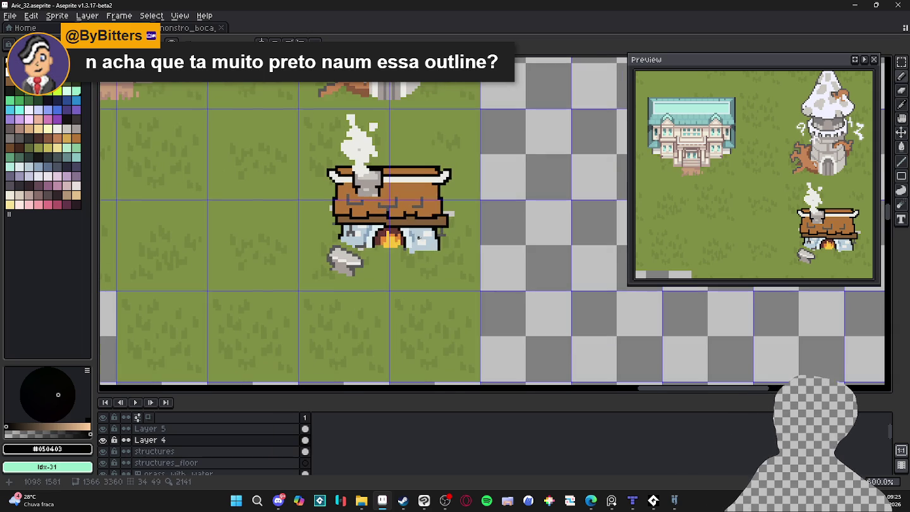
scroll(418, 237, up, 6)
alt+click(408, 225)
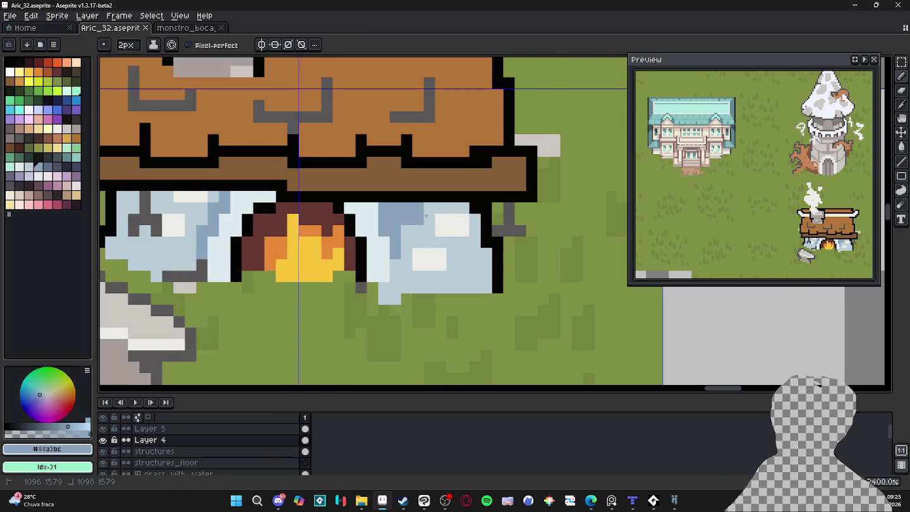
Paint a blue-grey row and recolour the stone's white highlight stripe light blue #b8ccd8.
key(v)
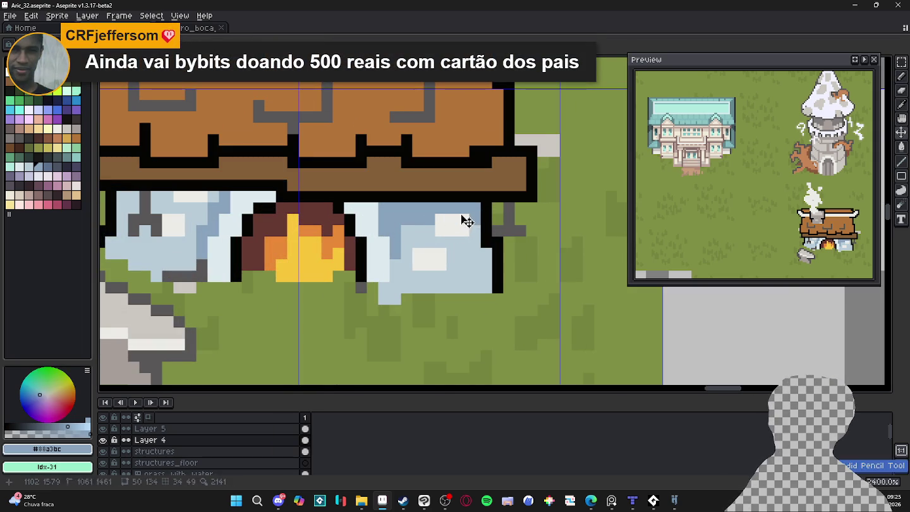
key(b)
drag(467, 219, 441, 220)
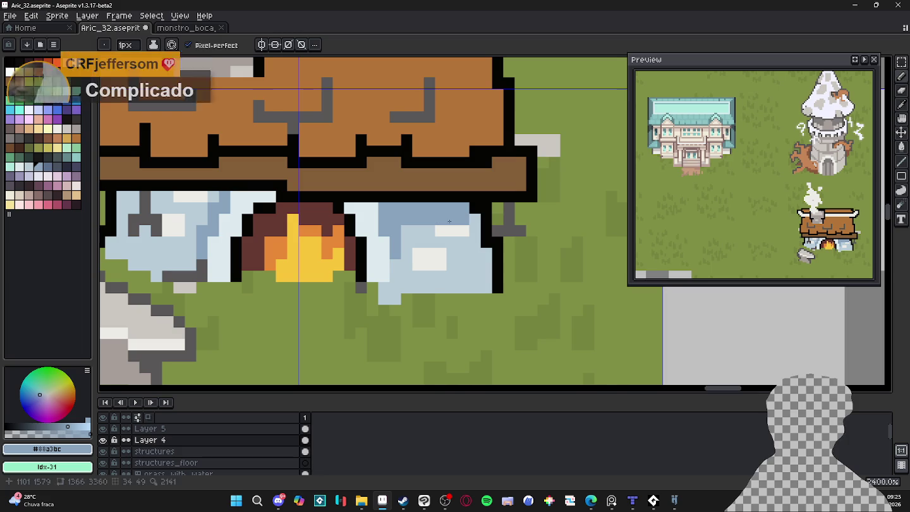
mouse_move(452, 252)
mouse_down()
mouse_move(461, 251)
mouse_move(404, 291)
mouse_up()
alt+click(450, 264)
click(434, 261)
key(ctrl+z)
drag(440, 264, 418, 264)
Add blue-grey #8aa3bc shading pixels and a short strip to the lower stone block.
click(423, 255)
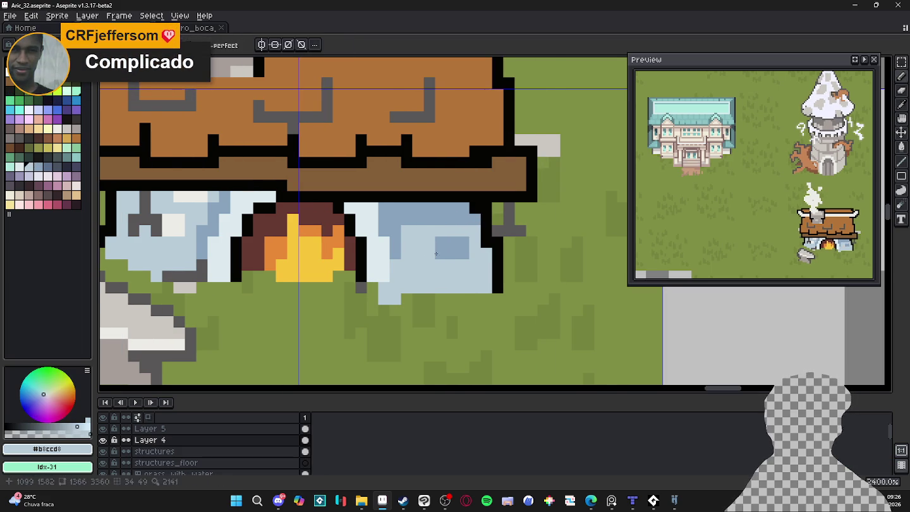
alt+click(452, 248)
click(428, 277)
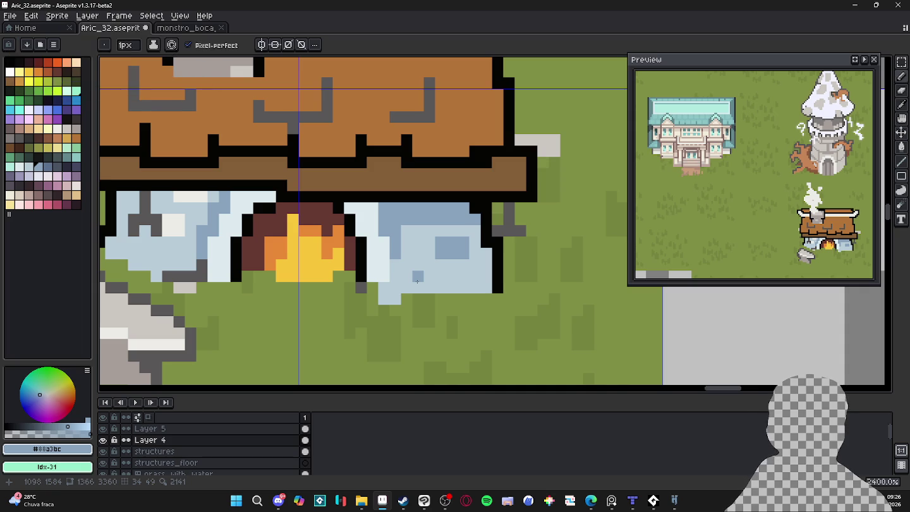
mouse_move(429, 277)
mouse_down()
mouse_move(407, 278)
mouse_move(406, 265)
mouse_move(408, 281)
mouse_up()
scroll(442, 278, down, 3)
scroll(447, 279, up, 3)
key(ctrl+z)
click(419, 268)
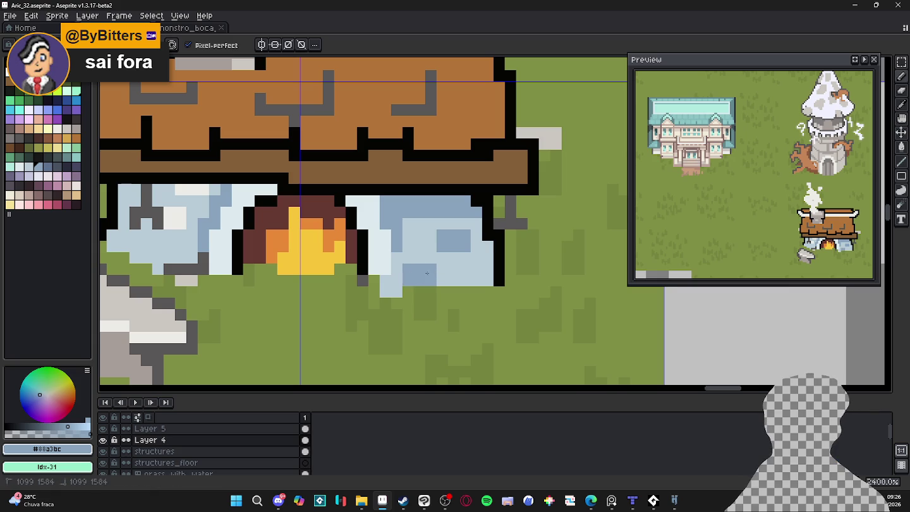
scroll(436, 269, down, 4)
drag(403, 237, 420, 283)
scroll(420, 283, down, 1)
scroll(414, 269, down, 1)
scroll(410, 256, down, 1)
Inspect the forge roof, sampling outline black and dark roof brown with the Pencil active.
key(b)
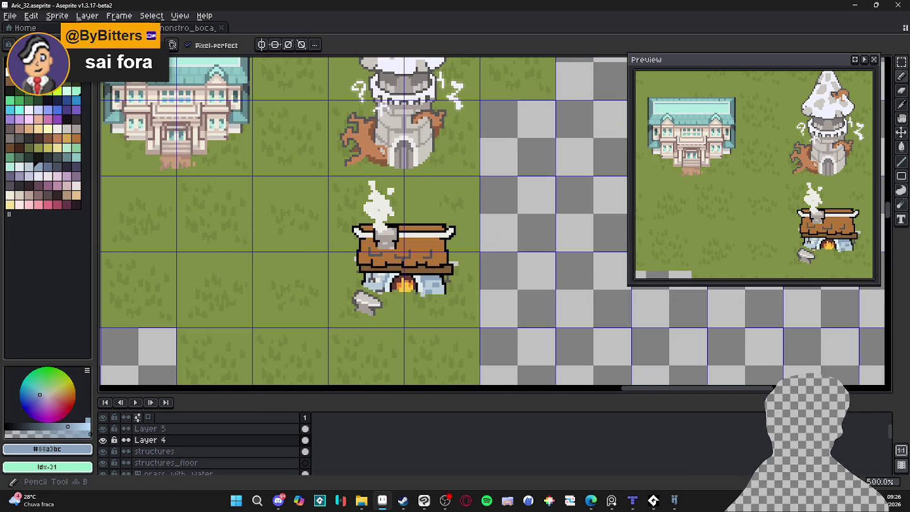
scroll(405, 253, down, 1)
scroll(405, 253, up, 2)
scroll(377, 219, up, 3)
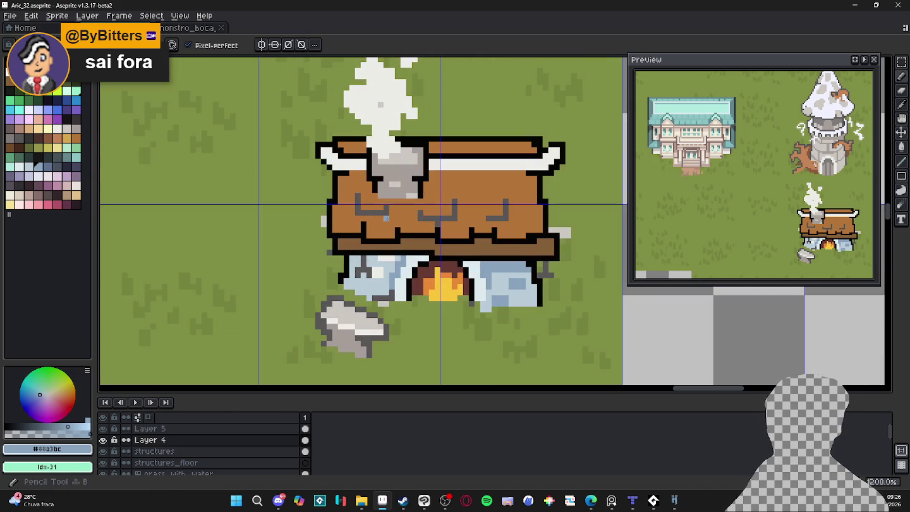
scroll(460, 229, right, 2)
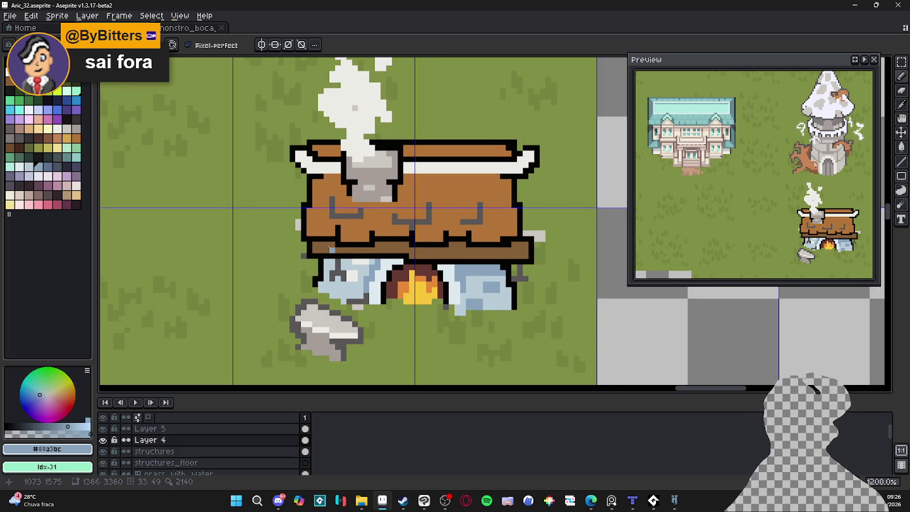
scroll(299, 255, up, 1)
key(e)
key(b)
scroll(302, 215, down, 1)
scroll(333, 222, down, 1)
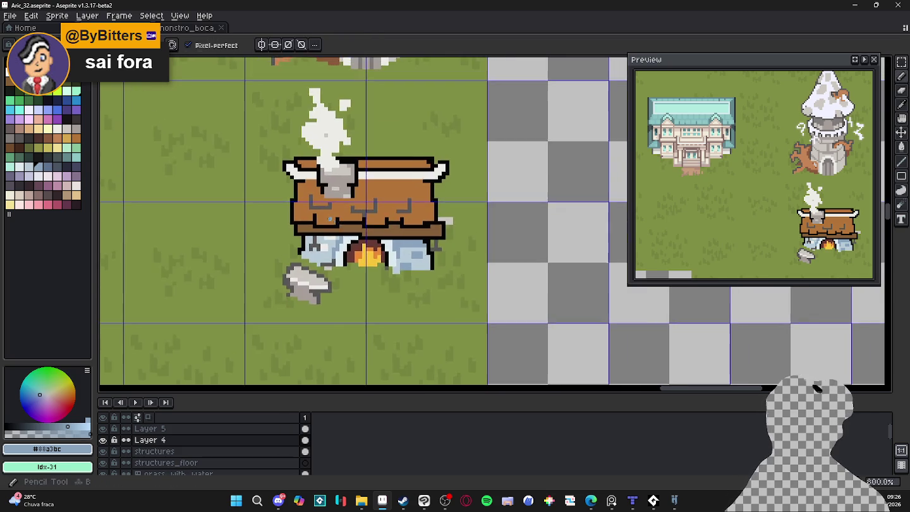
scroll(333, 222, up, 3)
alt+click(334, 222)
scroll(353, 227, down, 2)
scroll(379, 234, down, 1)
scroll(410, 239, down, 1)
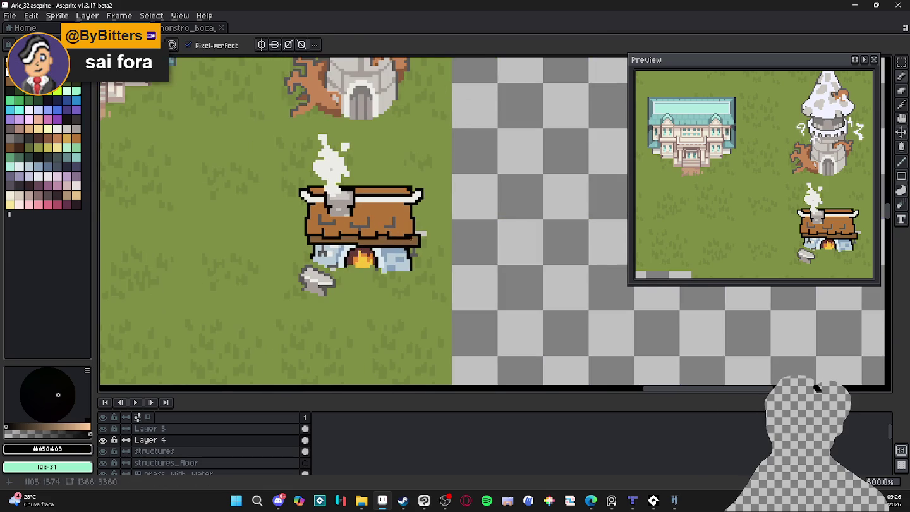
alt+click(410, 239)
key(w)
scroll(363, 206, up, 3)
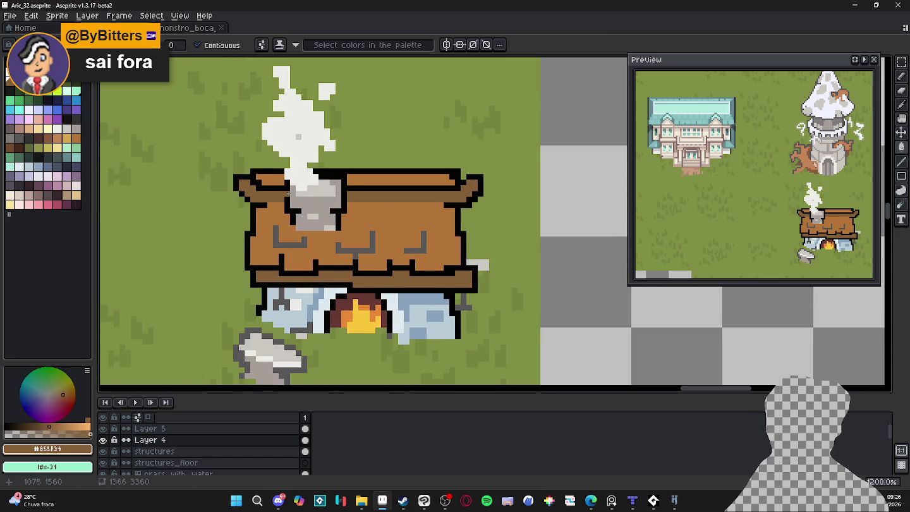
key(b)
scroll(364, 214, up, 1)
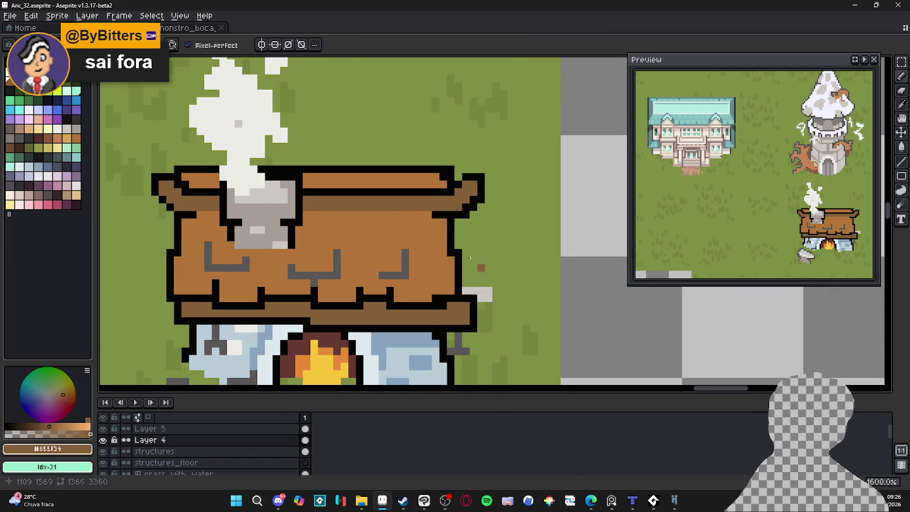
scroll(424, 281, down, 1)
scroll(425, 281, up, 1)
Sample roof brown #b47538 and paint over the right grey crack mark on the roof.
alt+click(417, 281)
drag(409, 266, 412, 277)
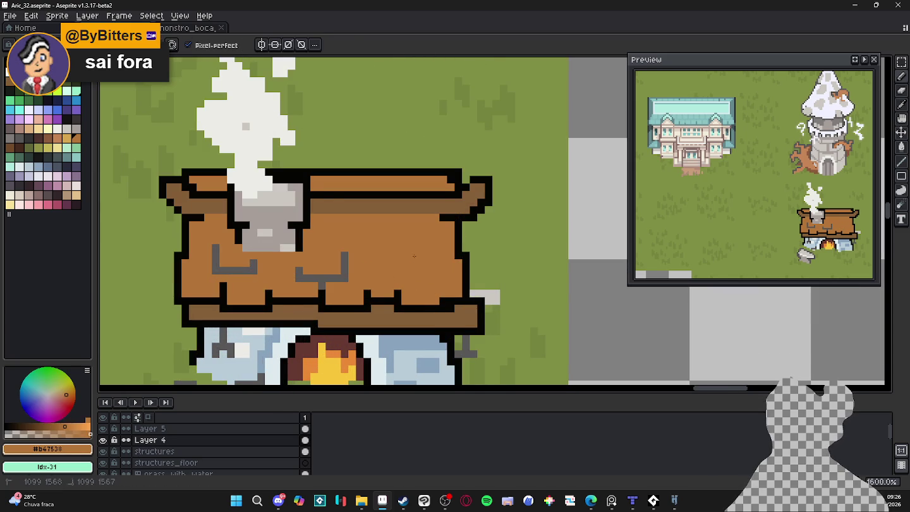
scroll(415, 258, down, 1)
scroll(419, 271, up, 1)
alt+click(424, 285)
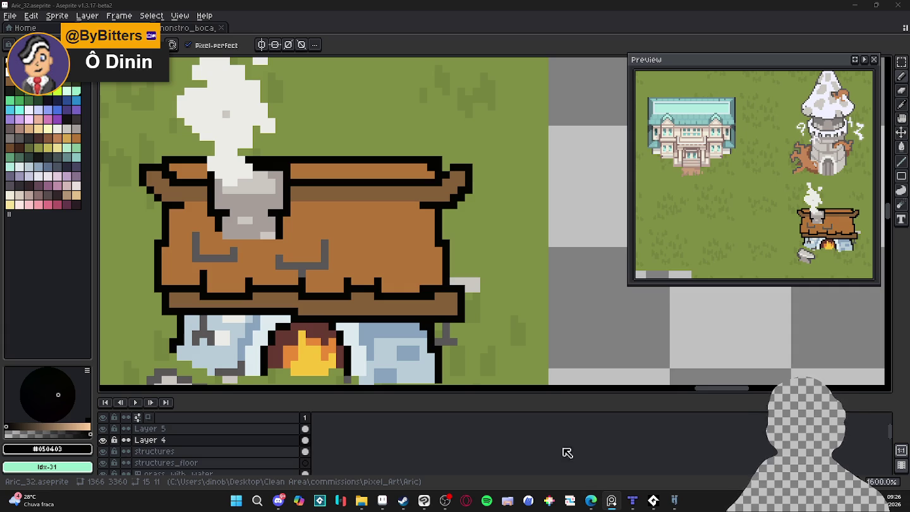
scroll(433, 231, down, 3)
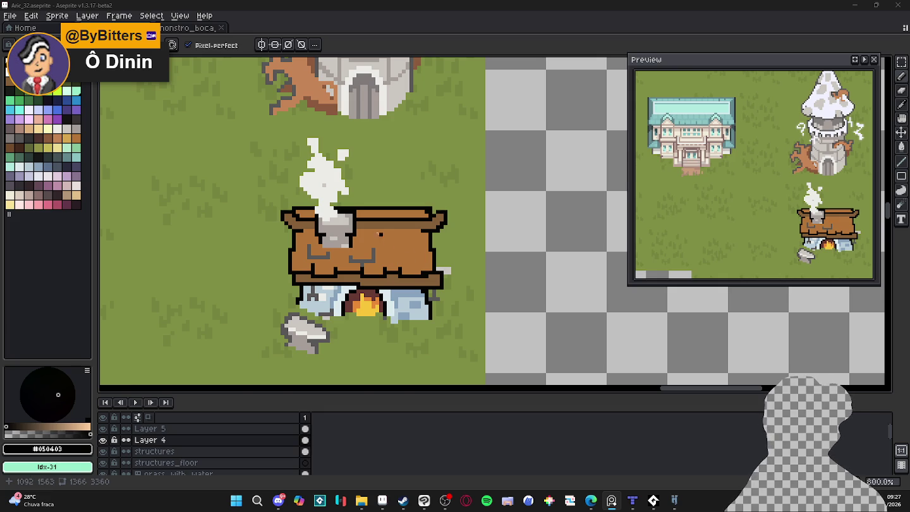
scroll(373, 229, up, 2)
scroll(379, 240, up, 1)
Save Aric_32.aseprite and sample the roof brown and stone blue tones from the forge.
alt+click(392, 261)
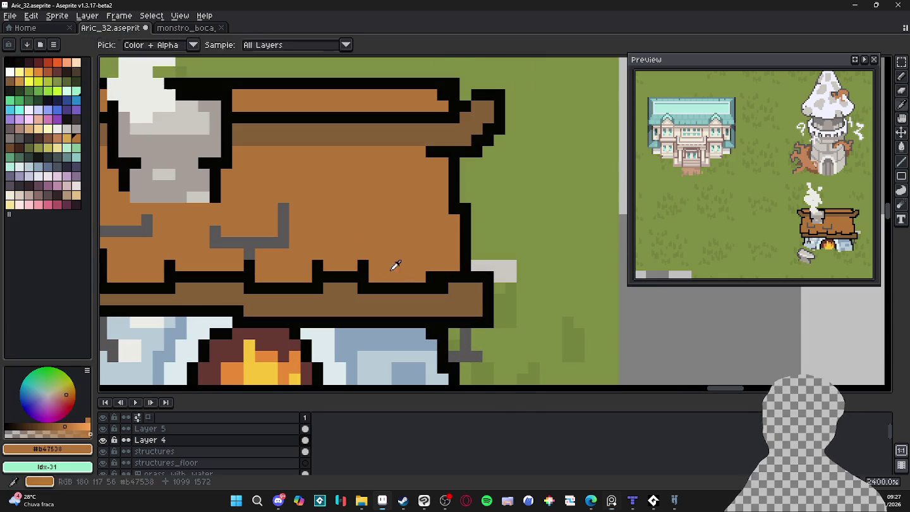
key(ctrl+s)
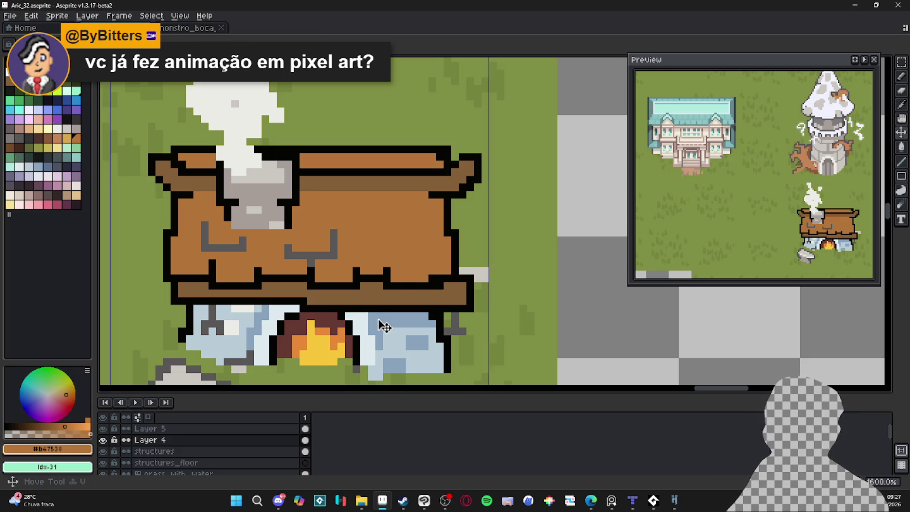
alt+click(378, 319)
scroll(378, 319, down, 1)
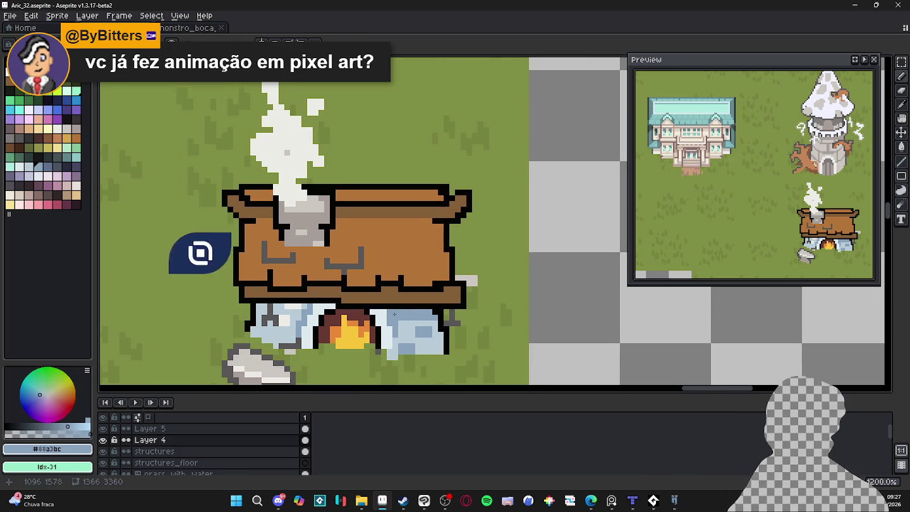
scroll(393, 321, up, 1)
scroll(393, 320, up, 2)
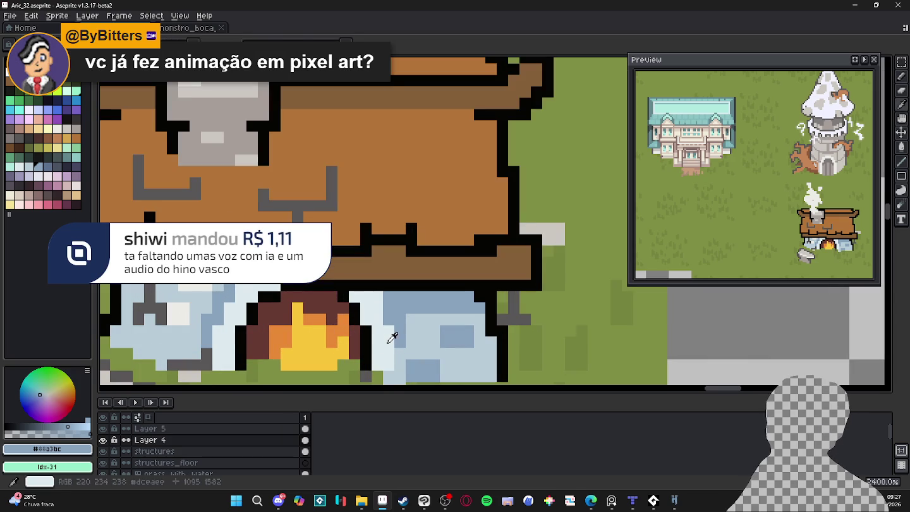
alt+click(393, 335)
alt+click(405, 345)
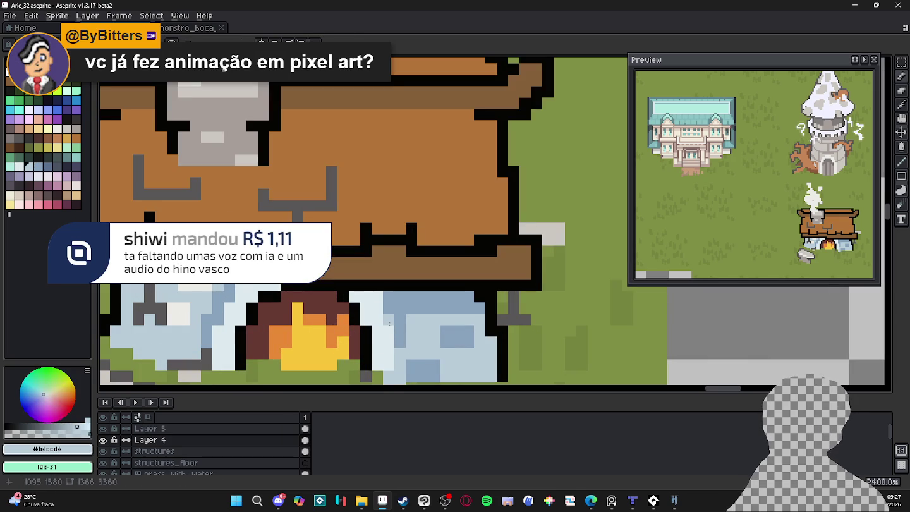
scroll(393, 339, down, 3)
scroll(354, 329, up, 1)
scroll(307, 315, up, 2)
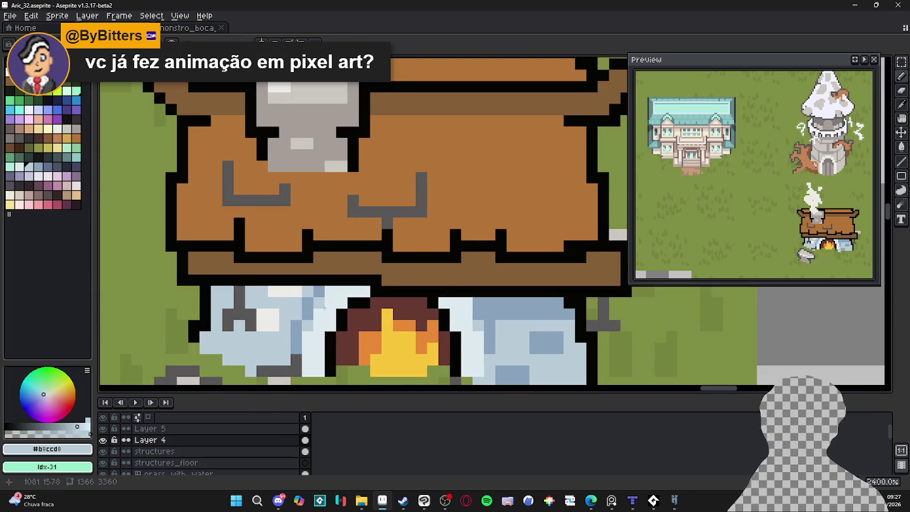
scroll(316, 306, down, 5)
Save the file several more times while reframing the view around the forge.
key(ctrl+s)
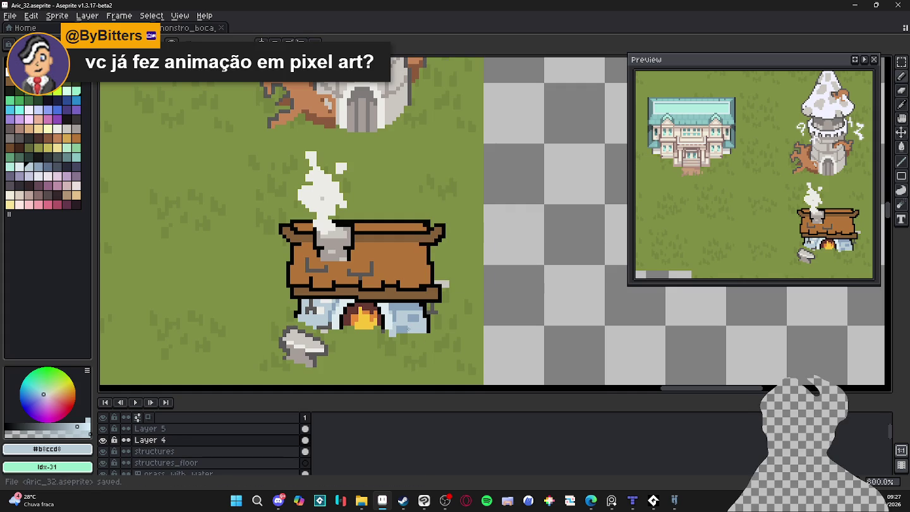
scroll(408, 302, up, 1)
scroll(388, 329, up, 1)
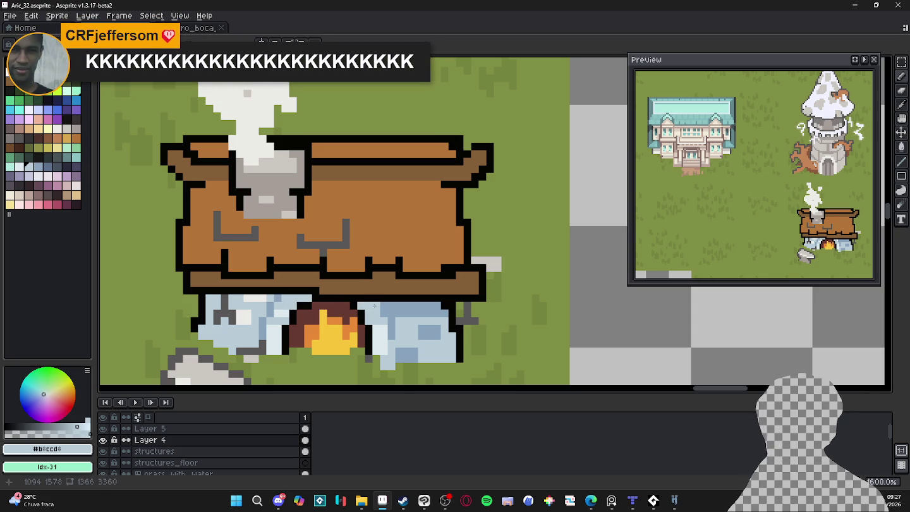
scroll(376, 305, down, 2)
key(ctrl+s)
mouse_move(400, 290)
mouse_down()
mouse_move(399, 314)
mouse_move(407, 314)
mouse_up()
key(ctrl+s)
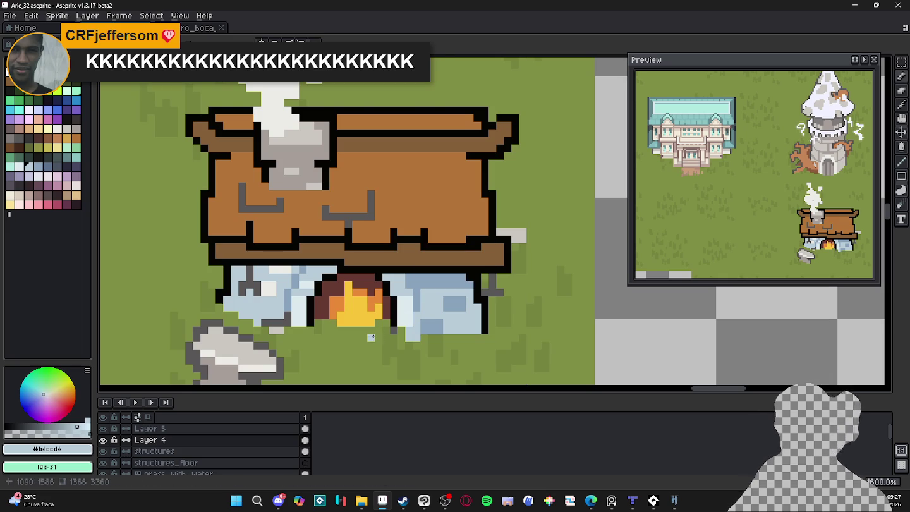
scroll(383, 330, down, 1)
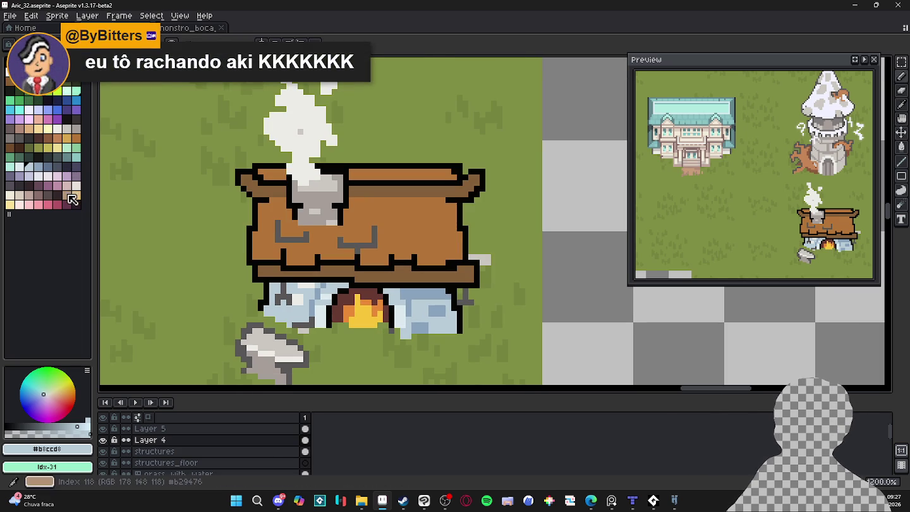
Add a purple-grey pixel in palette colour 103 at the furnace's lower-right edge.
click(76, 176)
scroll(388, 326, up, 1)
click(387, 327)
click(381, 323)
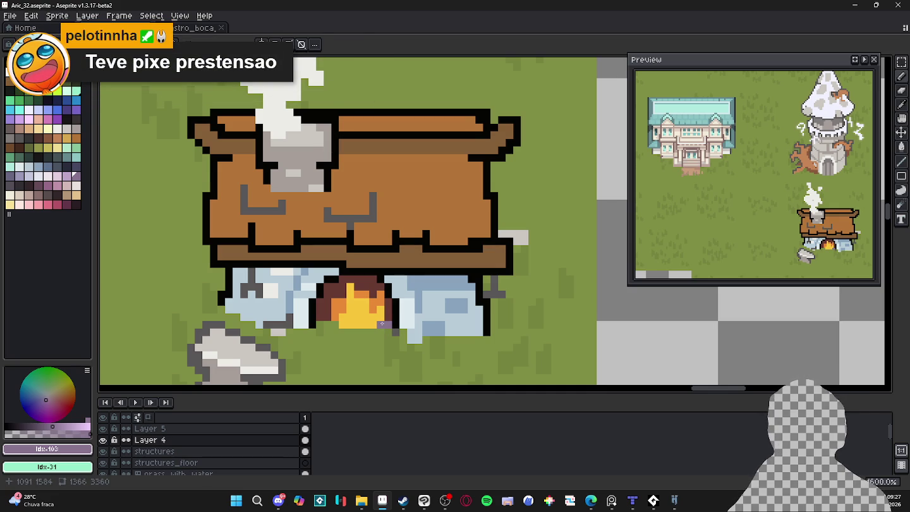
scroll(385, 327, down, 3)
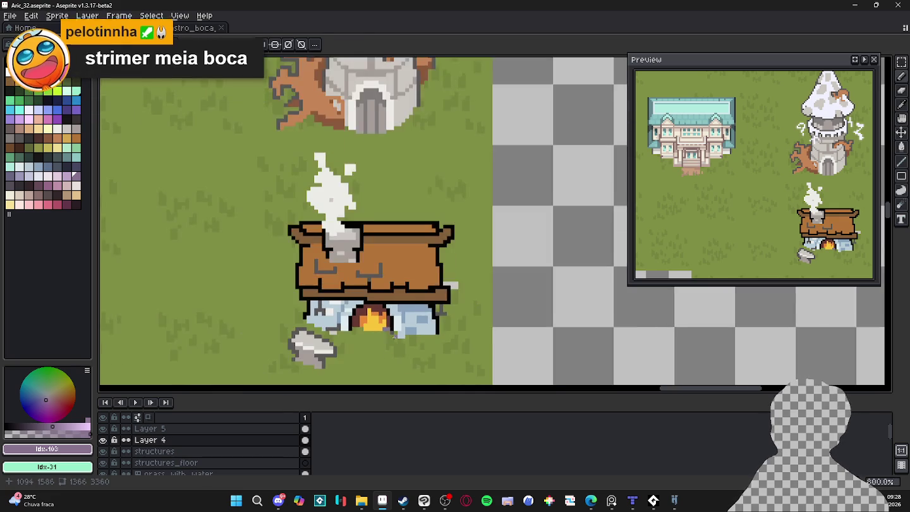
scroll(404, 324, down, 1)
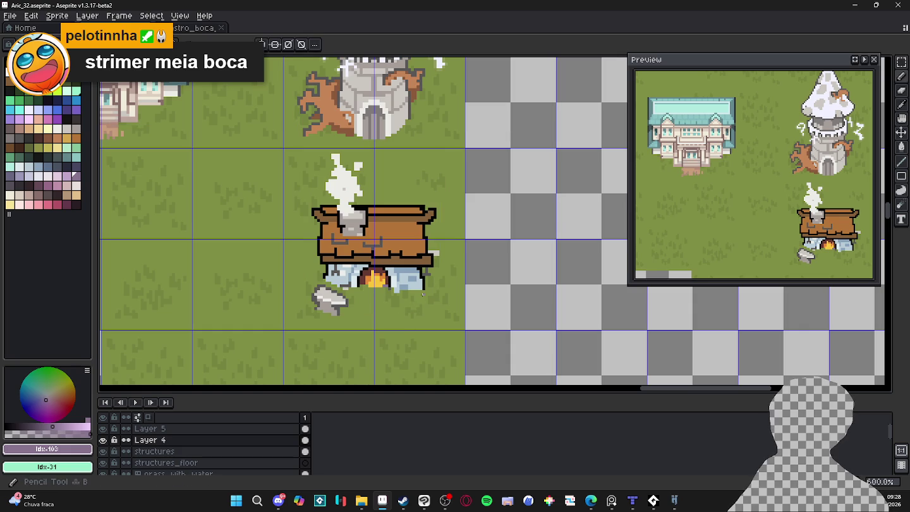
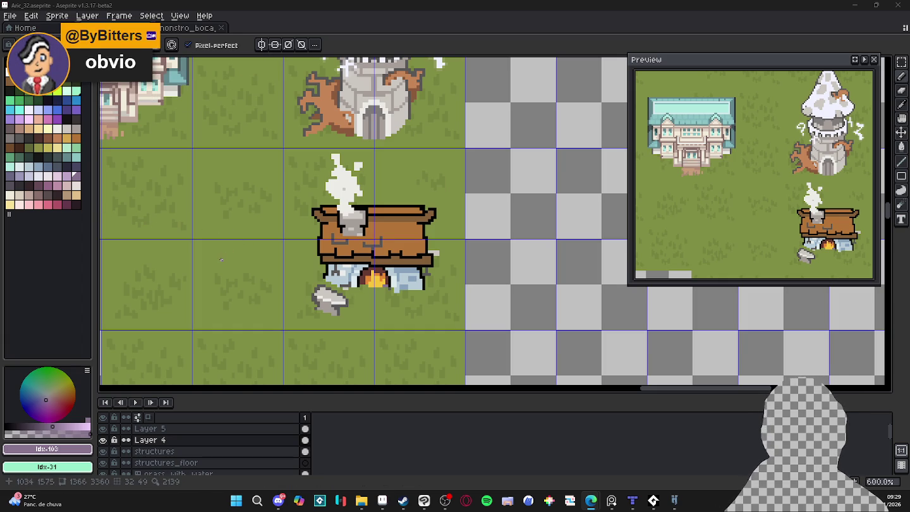
Sample the blue-grey stone colour and try a stroke on the base, then undo it.
scroll(239, 248, down, 1)
scroll(239, 249, down, 1)
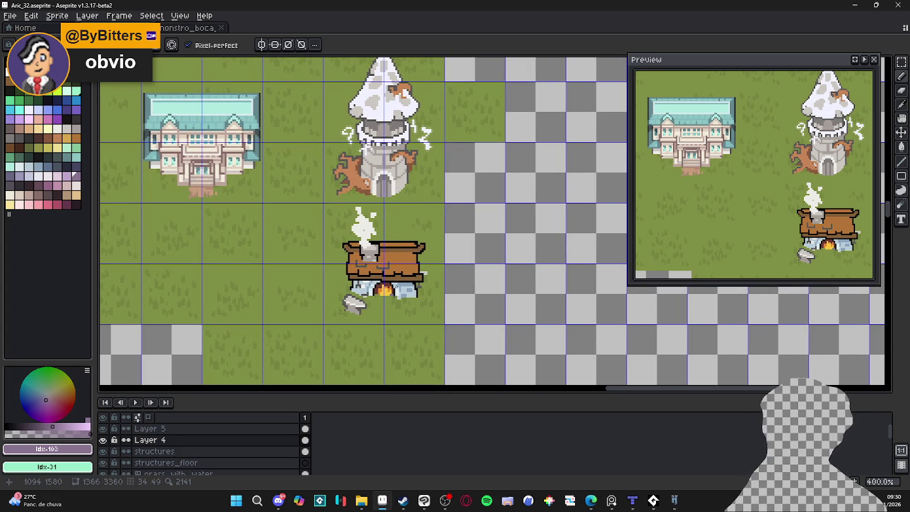
scroll(405, 305, up, 5)
scroll(379, 284, up, 1)
alt+click(359, 275)
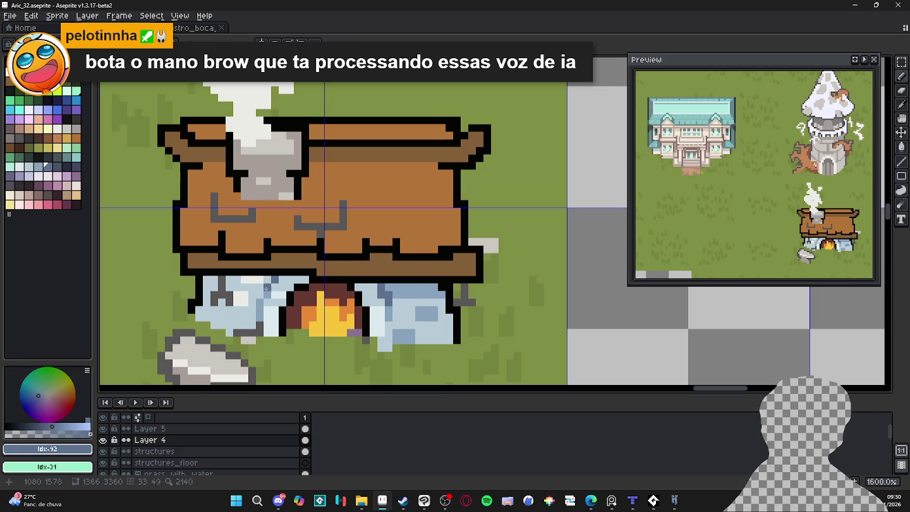
alt+click(212, 309)
mouse_move(231, 297)
mouse_down()
mouse_move(236, 278)
mouse_move(210, 286)
mouse_up()
key(ctrl+z)
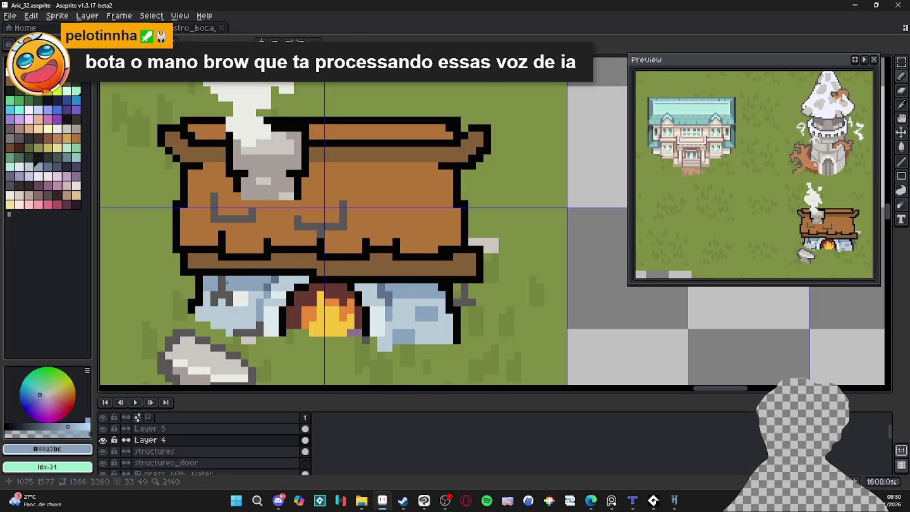
Briefly switch to other application windows, then return to Aseprite.
scroll(270, 262, down, 2)
scroll(270, 262, down, 2)
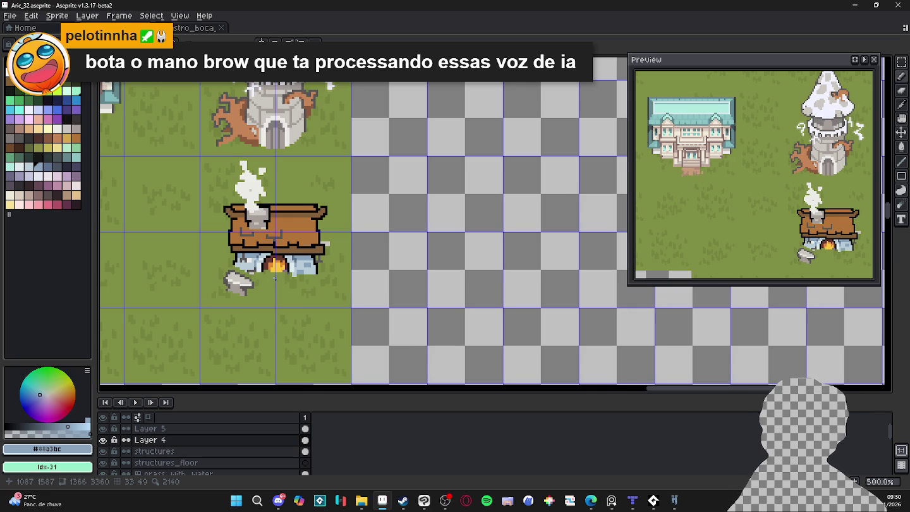
drag(274, 278, 285, 276)
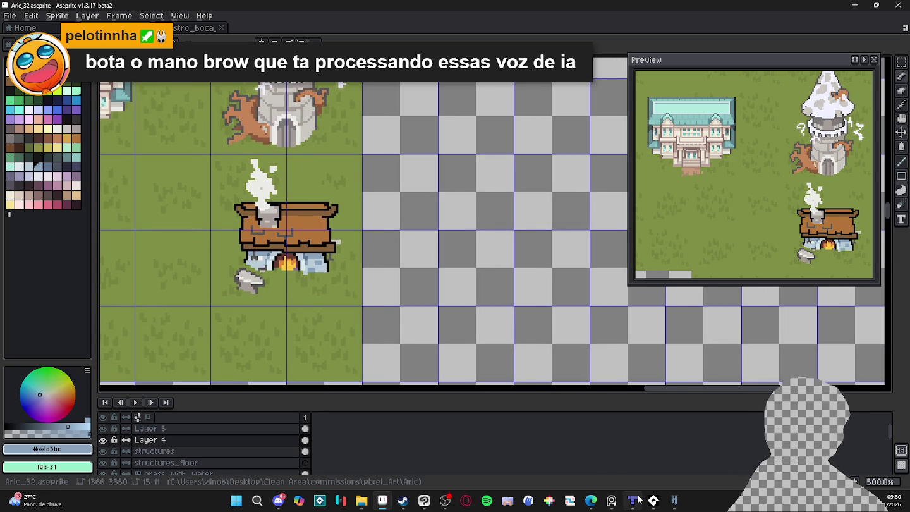
click(633, 500)
click(634, 500)
click(674, 501)
click(673, 501)
click(634, 501)
click(633, 500)
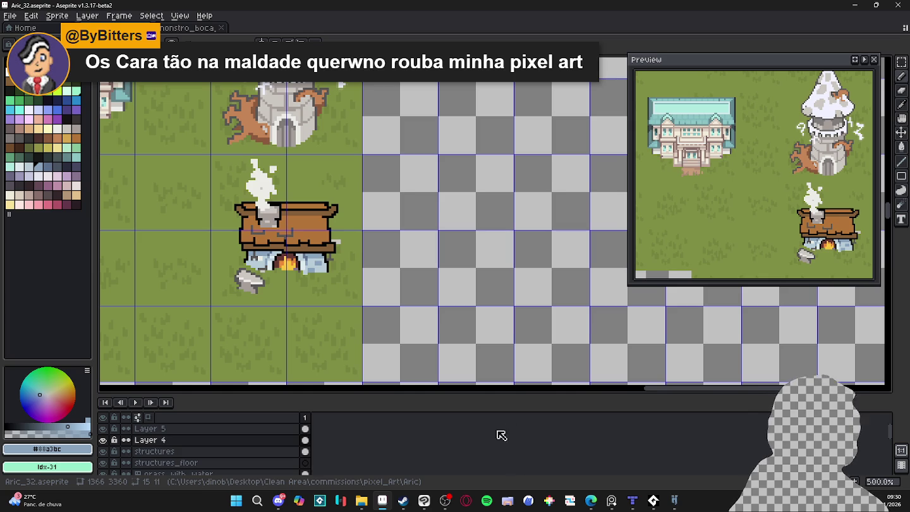
click(447, 499)
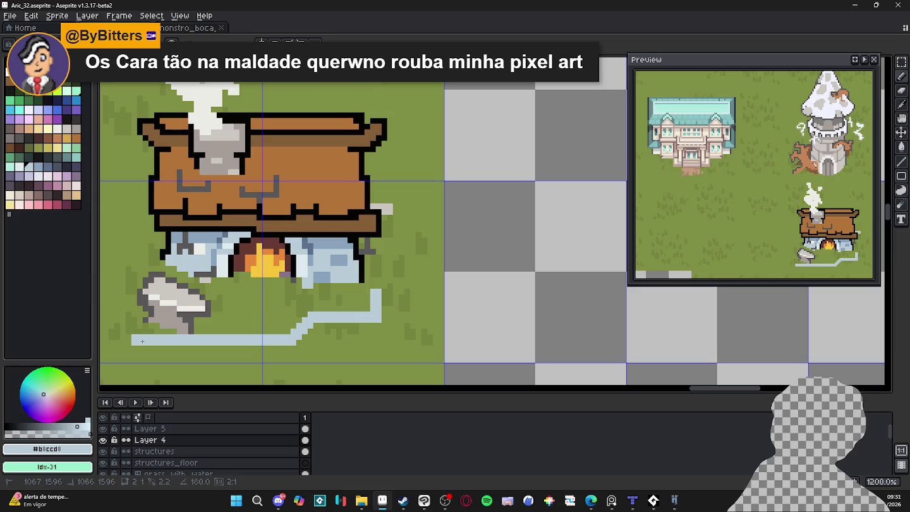
Clear the selection and draw the left and right edges of the base outline.
key(ctrl+d)
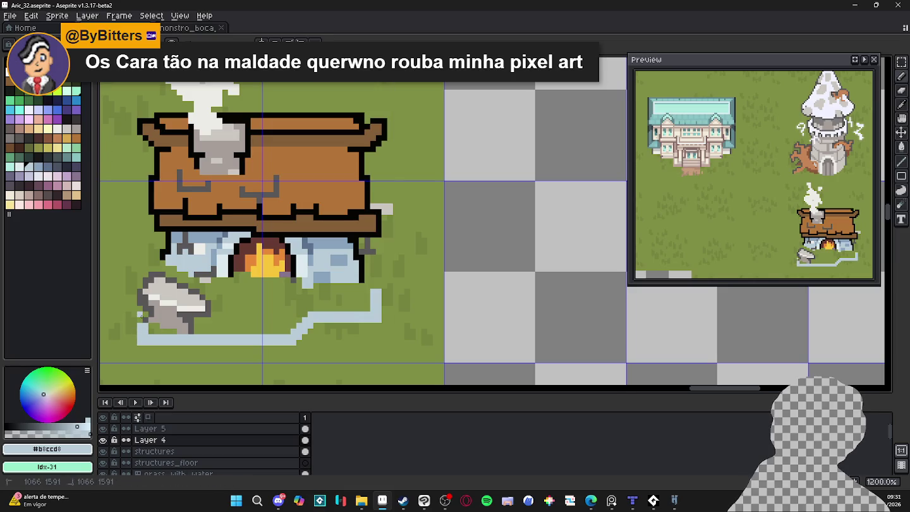
mouse_move(141, 274)
mouse_down()
mouse_move(150, 221)
mouse_move(139, 198)
mouse_up()
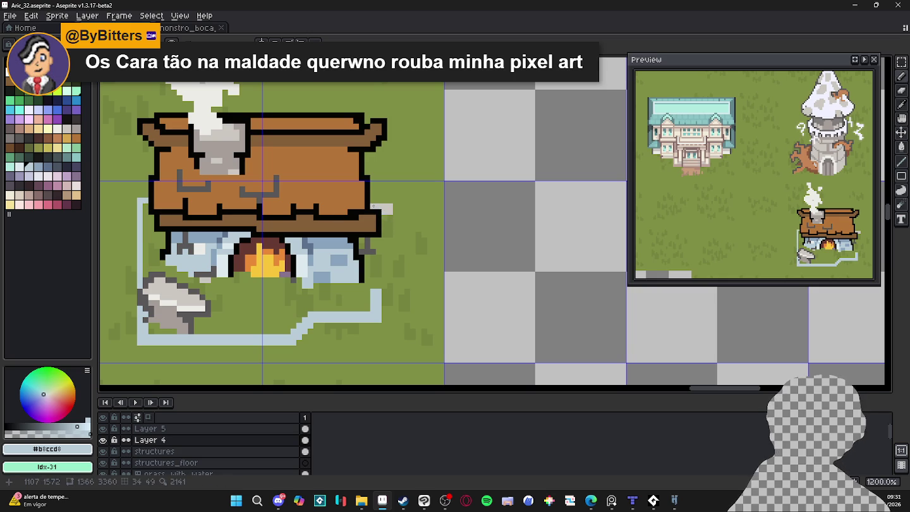
drag(384, 219, 384, 321)
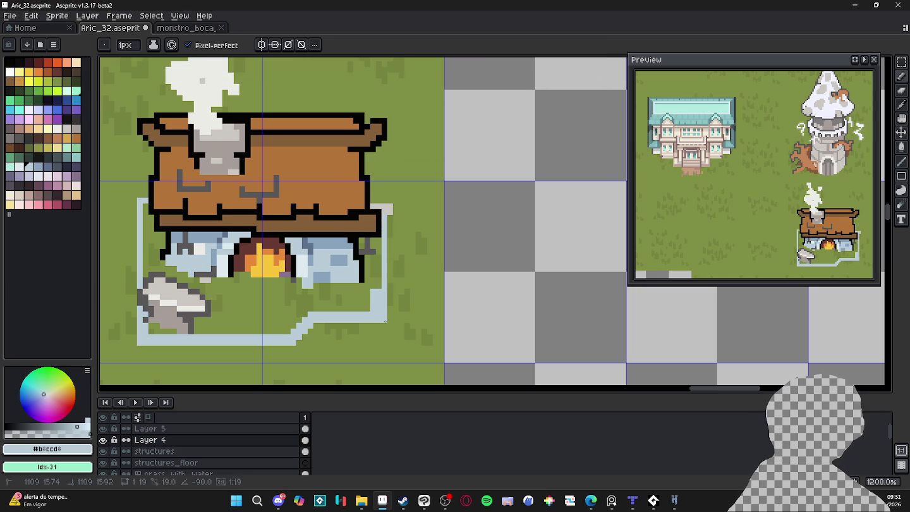
key(shift)
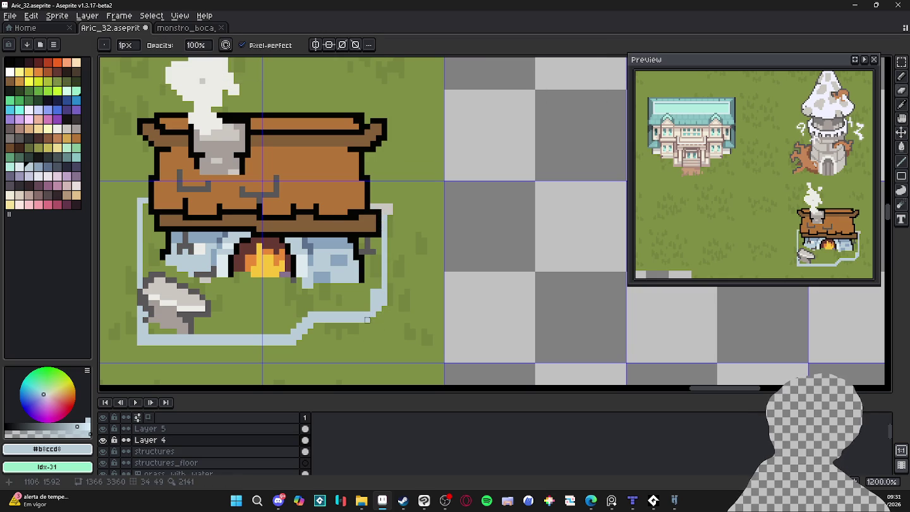
key(w)
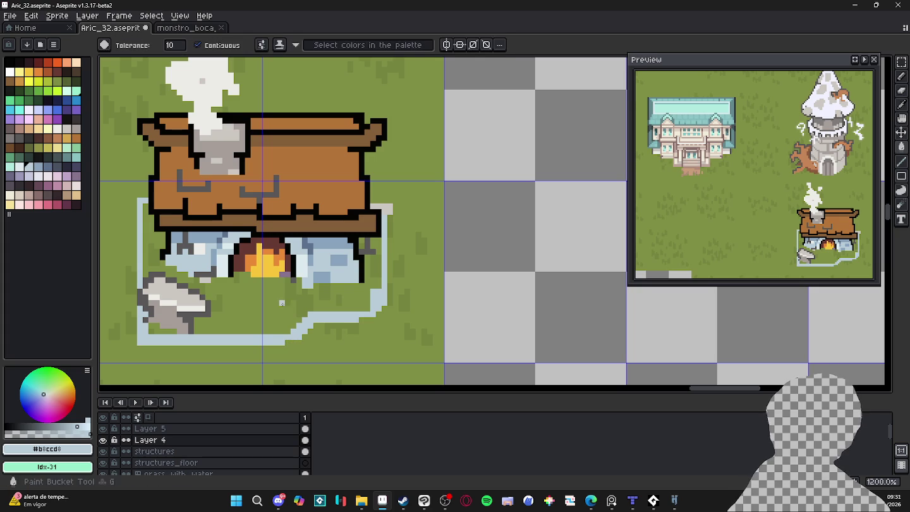
Pencil a lavender bottom edge along the base, joined diagonally to the right corner.
alt+click(294, 274)
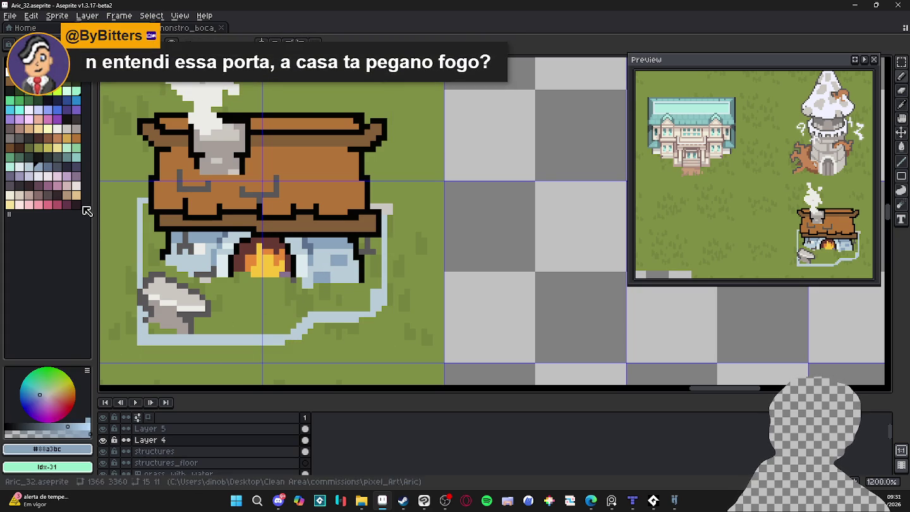
click(28, 177)
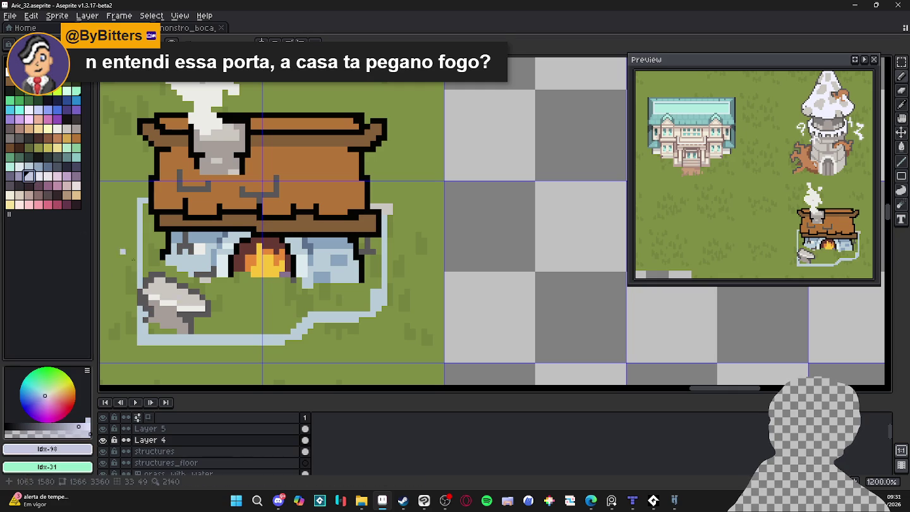
click(19, 178)
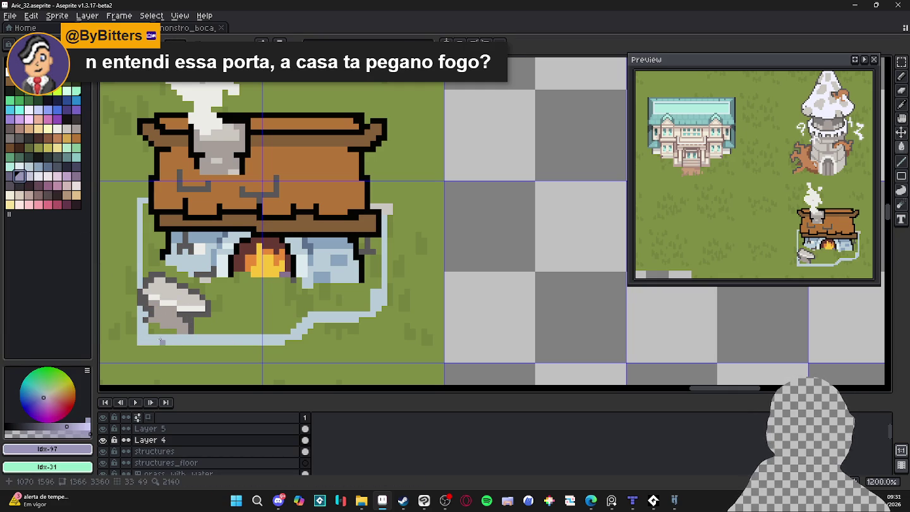
key(b)
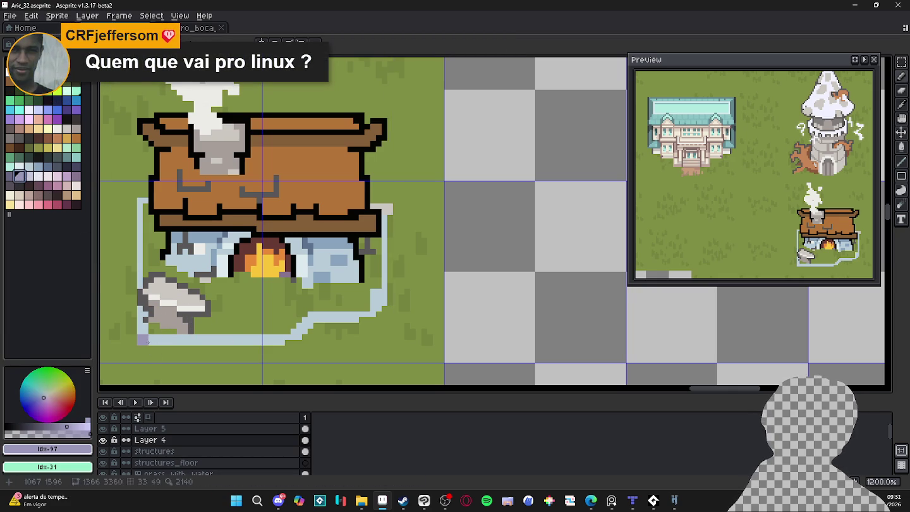
drag(145, 342, 292, 341)
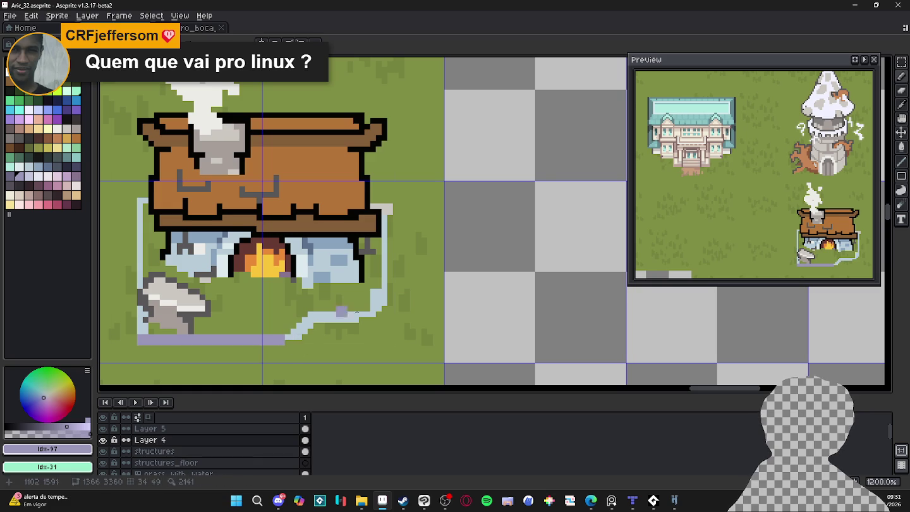
click(377, 308)
shift+click(285, 340)
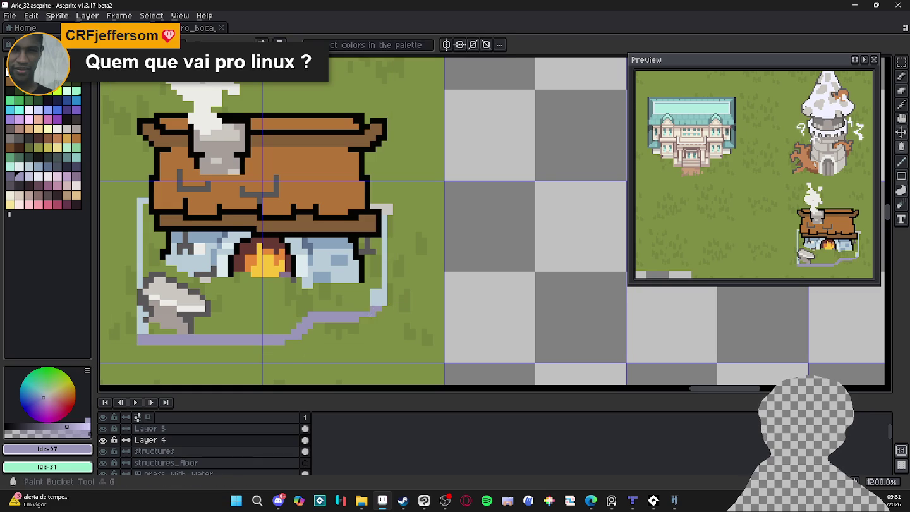
Bucket-fill the ground inside the base outline with light blue.
drag(333, 303, 341, 310)
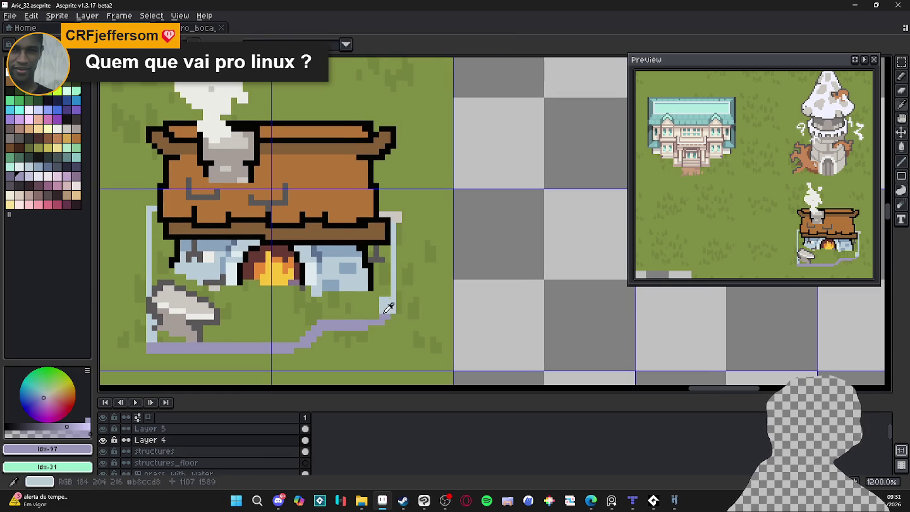
key(g)
click(364, 314)
key(b)
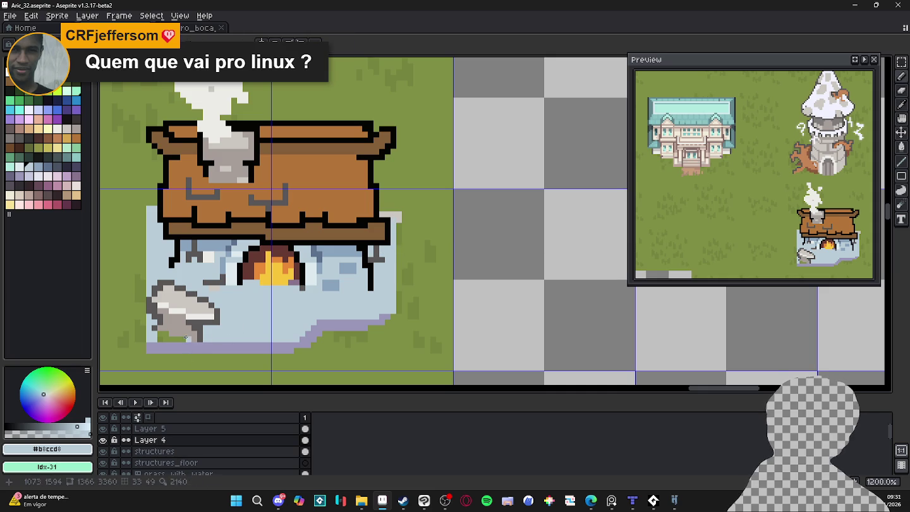
drag(165, 338, 211, 331)
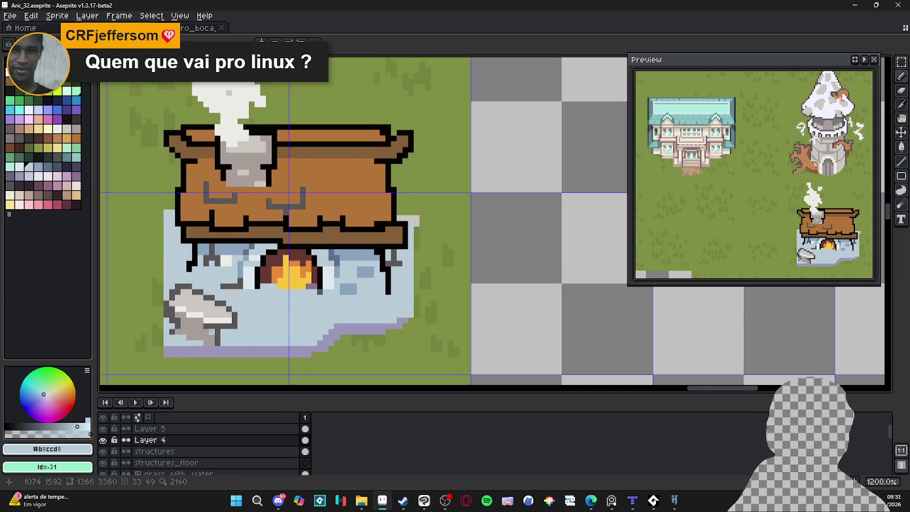
Marquee-select the whole grey rock at the front of the base.
scroll(203, 345, up, 1)
scroll(234, 345, down, 2)
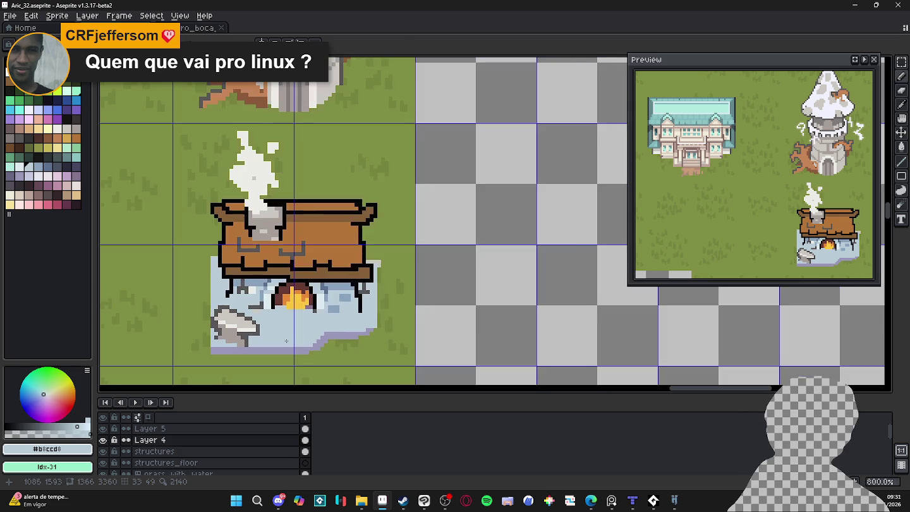
scroll(266, 344, up, 1)
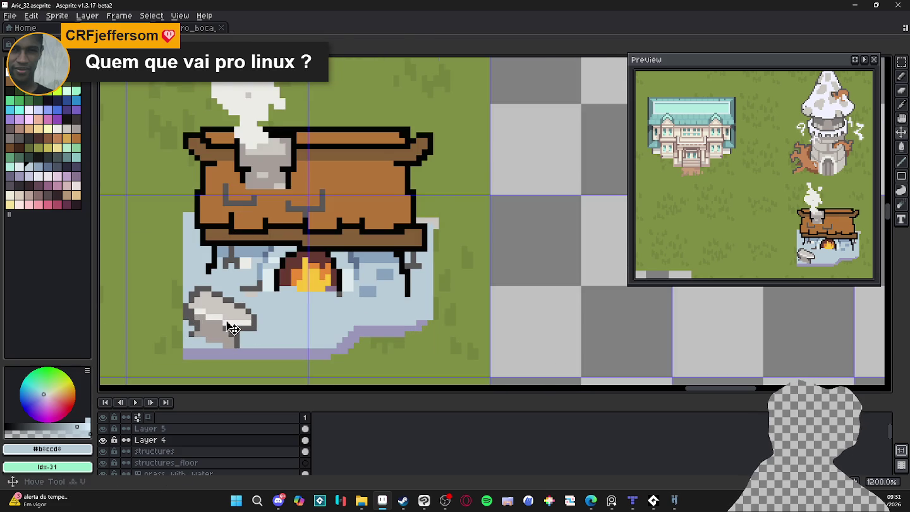
key(m)
scroll(256, 324, up, 1)
drag(262, 339, 174, 304)
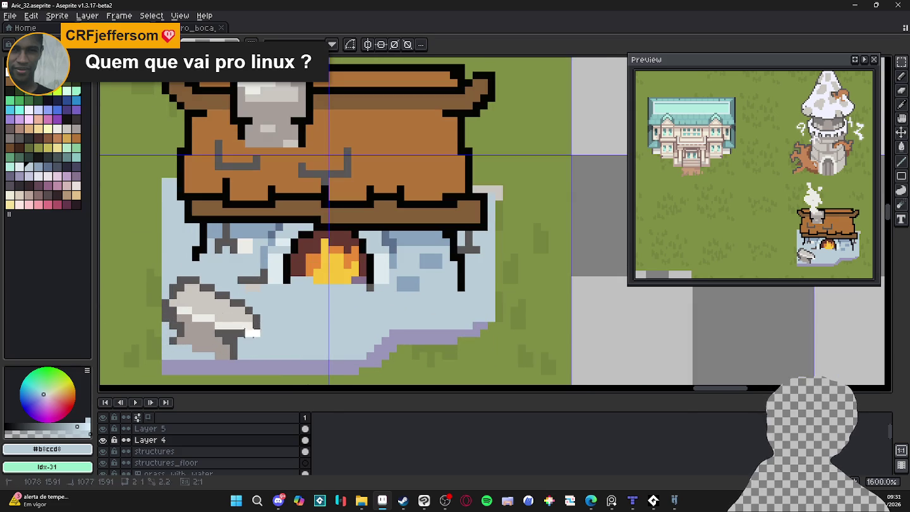
scroll(172, 295, up, 1)
drag(261, 314, 261, 257)
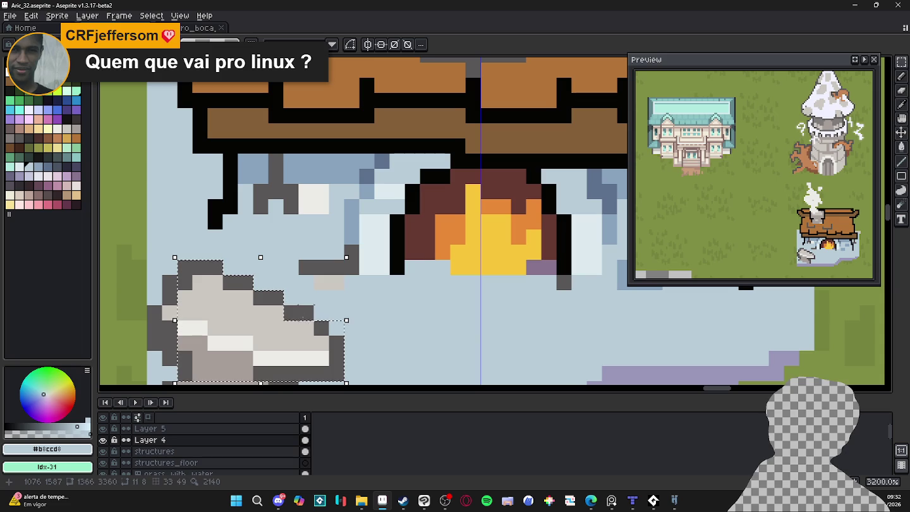
Drag the selection handles to reshape the rock and stretch it downward.
mouse_move(261, 257)
mouse_down()
mouse_move(167, 283)
mouse_move(192, 334)
mouse_move(155, 315)
mouse_move(239, 367)
mouse_up()
scroll(155, 316, up, 1)
scroll(239, 368, down, 1)
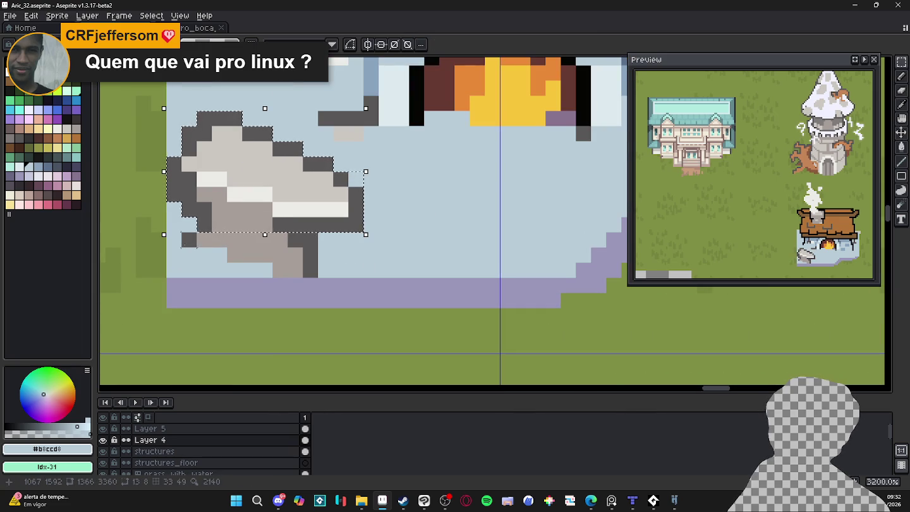
drag(230, 197, 230, 208)
mouse_move(264, 234)
mouse_down()
mouse_move(287, 272)
mouse_move(276, 219)
mouse_move(291, 199)
mouse_up()
Paint the leftover grass around the rock light blue with the Pencil.
key(b)
mouse_move(353, 224)
mouse_down()
mouse_move(225, 253)
mouse_move(173, 176)
mouse_move(188, 133)
mouse_up()
scroll(152, 360, down, 1)
scroll(152, 360, down, 1)
scroll(151, 360, down, 1)
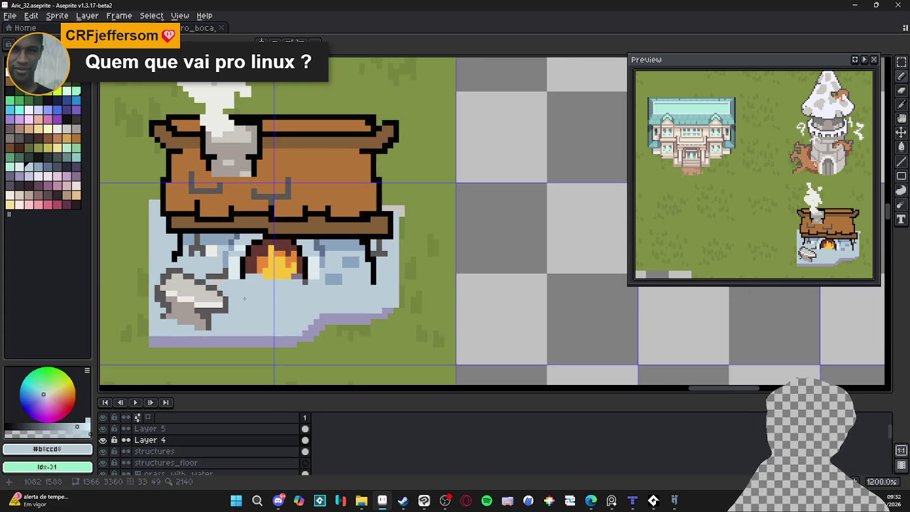
Touch up base pixels in blue-grey and light blue.
scroll(228, 250, up, 1)
alt+click(236, 264)
click(234, 274)
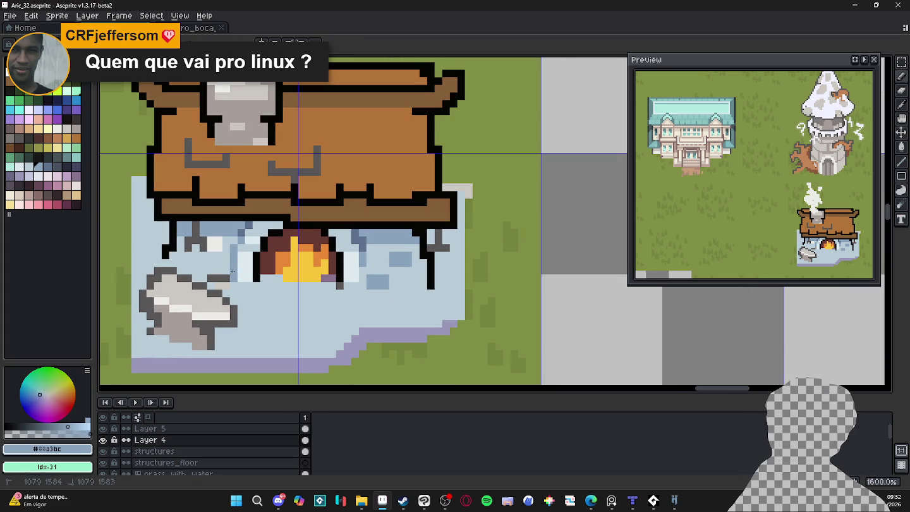
alt+click(239, 281)
click(235, 278)
Paint a blue-grey stone row and a pale #88a3bc row under the fire.
scroll(238, 281, down, 1)
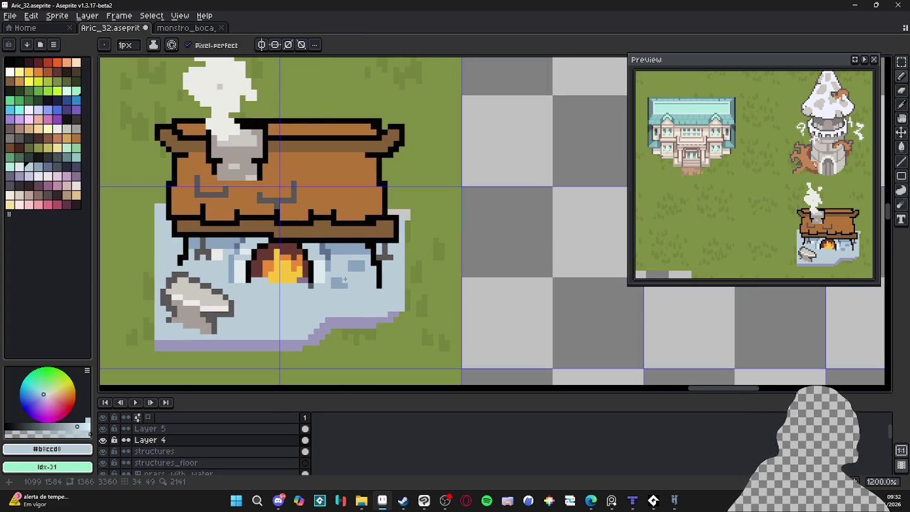
scroll(345, 279, up, 1)
alt+click(396, 291)
mouse_move(388, 292)
mouse_down()
mouse_move(312, 300)
mouse_move(321, 304)
mouse_up()
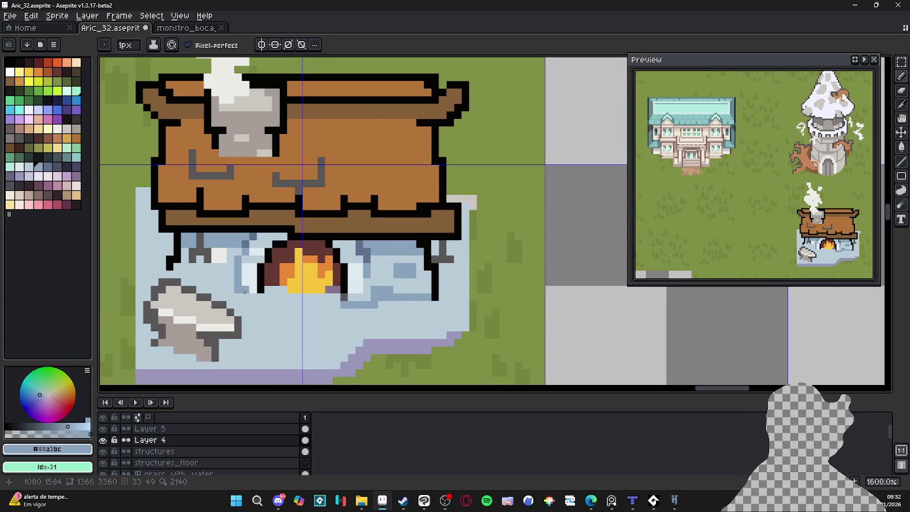
drag(253, 296, 235, 297)
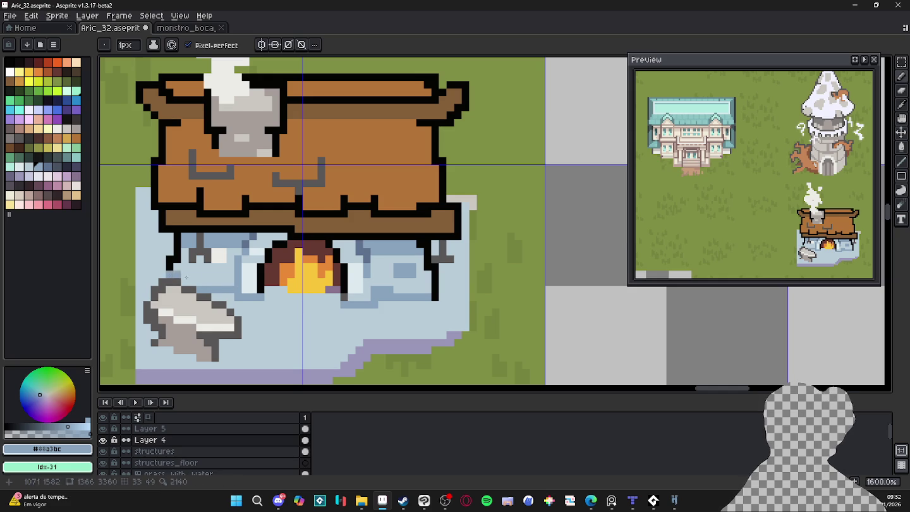
Save the map file Aric_32.aseprite.
scroll(301, 312, down, 1)
key(ctrl+s)
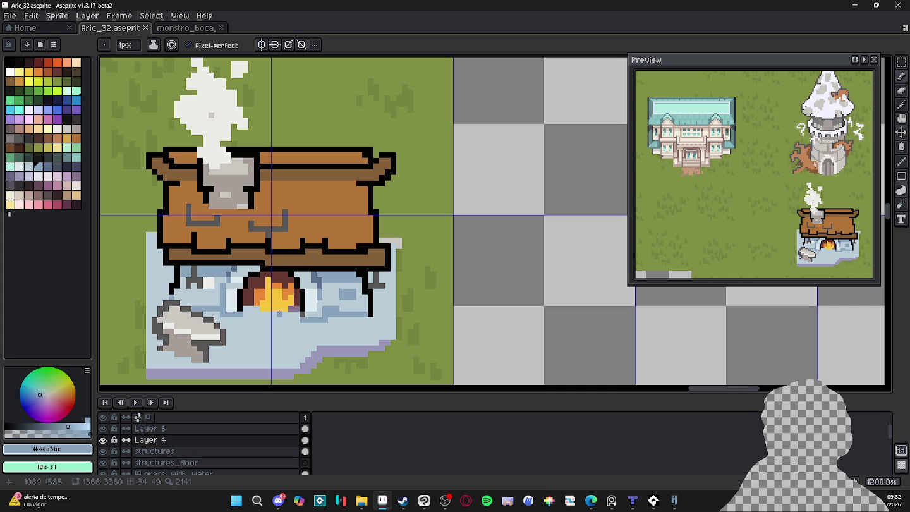
scroll(262, 305, up, 1)
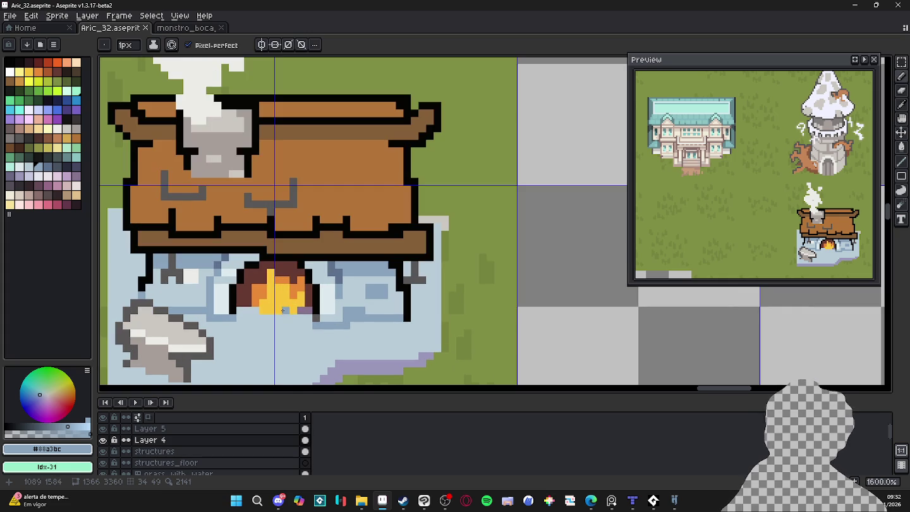
Draw medium-brown log feet under the fire with dark brown at the lower-left.
alt+click(321, 254)
drag(285, 319, 308, 333)
click(261, 319)
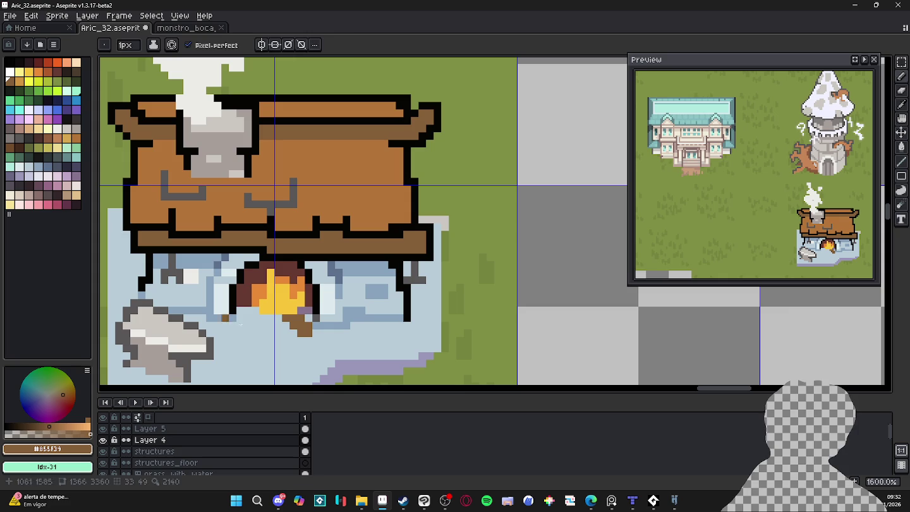
click(76, 72)
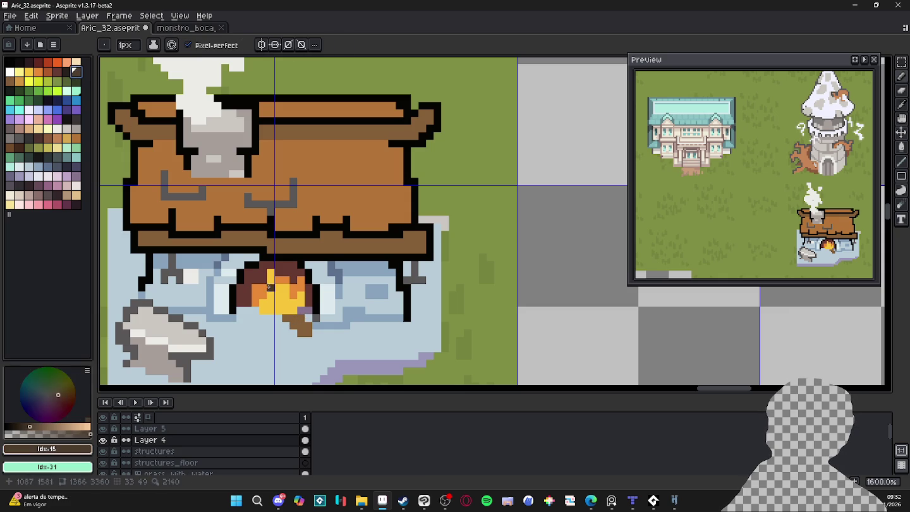
drag(248, 325, 240, 318)
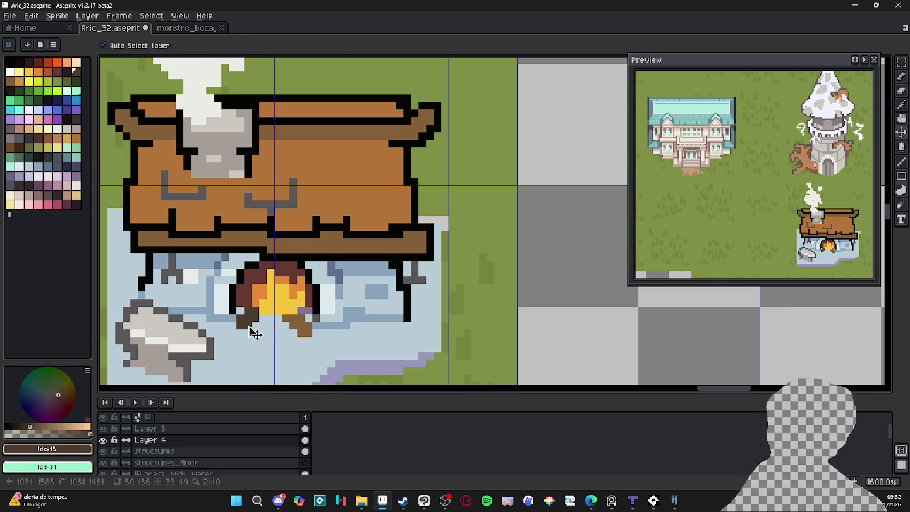
alt+click(287, 324)
click(270, 324)
click(279, 318)
drag(280, 318, 273, 331)
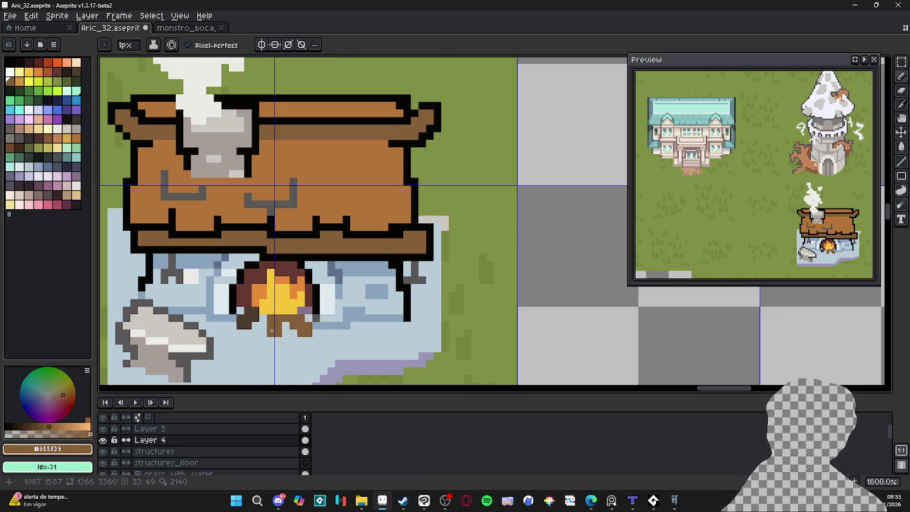
Shade the logs darker brown and outline the fire's base in near-black #050403.
alt+click(244, 322)
click(253, 323)
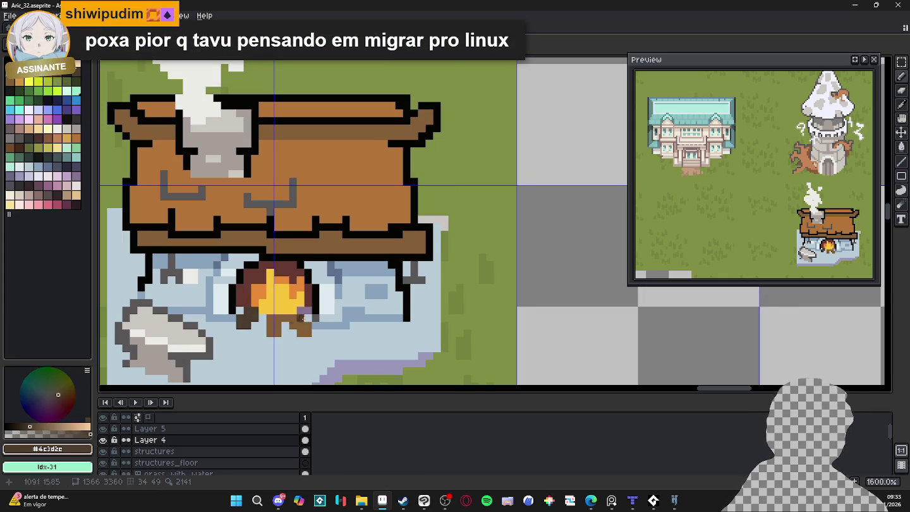
alt+click(314, 309)
click(315, 325)
click(285, 331)
drag(262, 322, 261, 332)
click(247, 325)
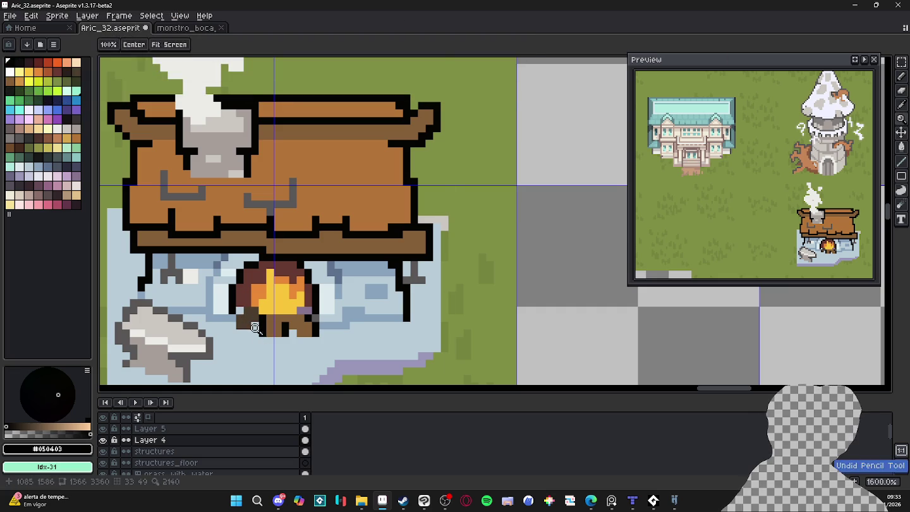
click(238, 310)
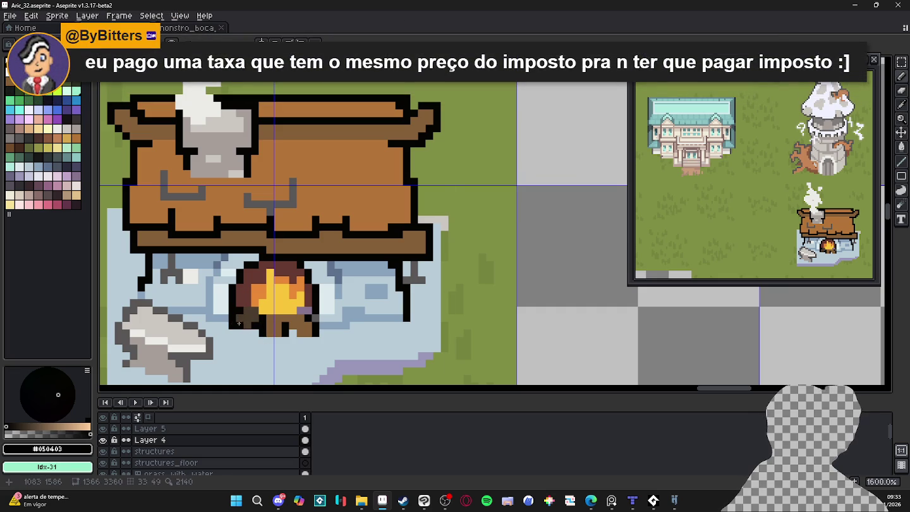
Pan around the fireplace and pick the lavender colour for the floor.
scroll(309, 316, right, 1)
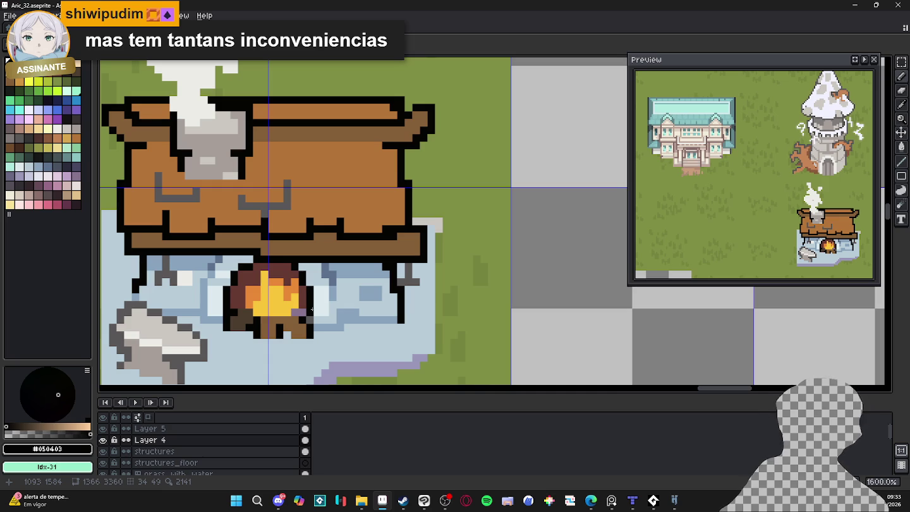
key(b)
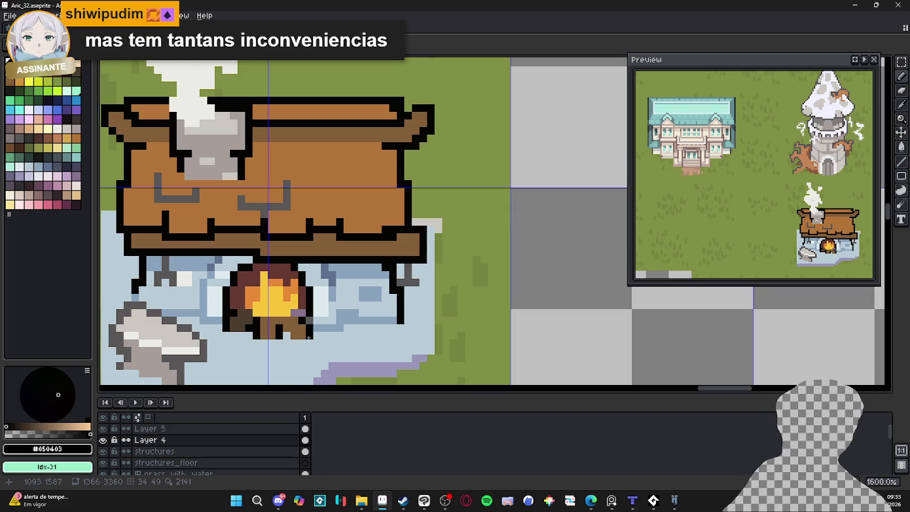
scroll(396, 273, right, 1)
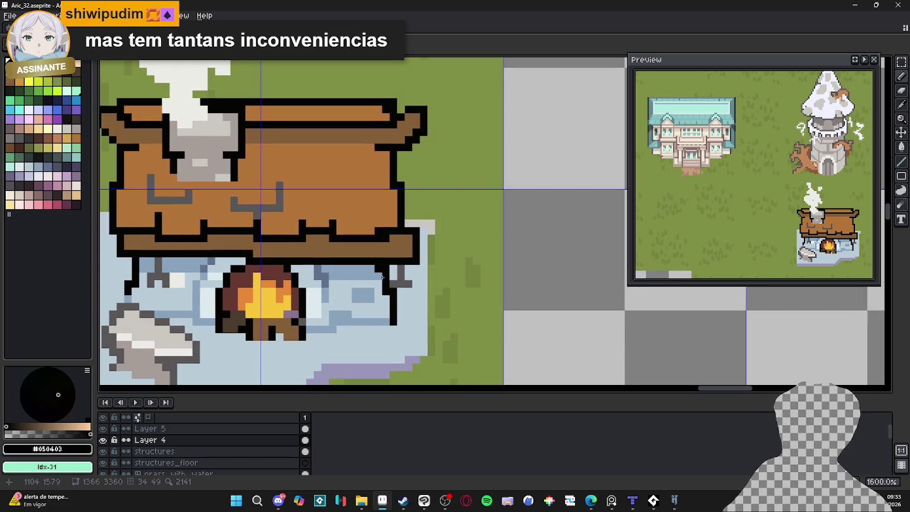
scroll(367, 290, right, 3)
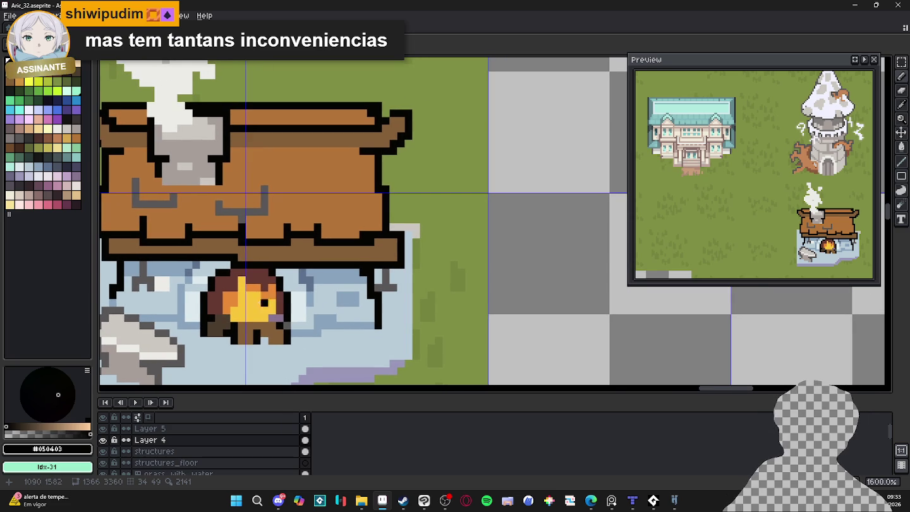
scroll(288, 305, left, 3)
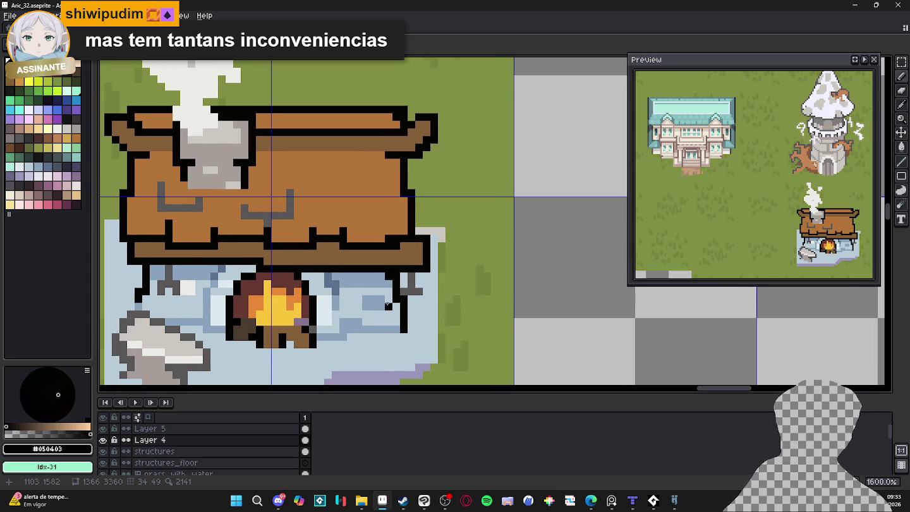
scroll(388, 298, down, 3)
scroll(396, 322, up, 2)
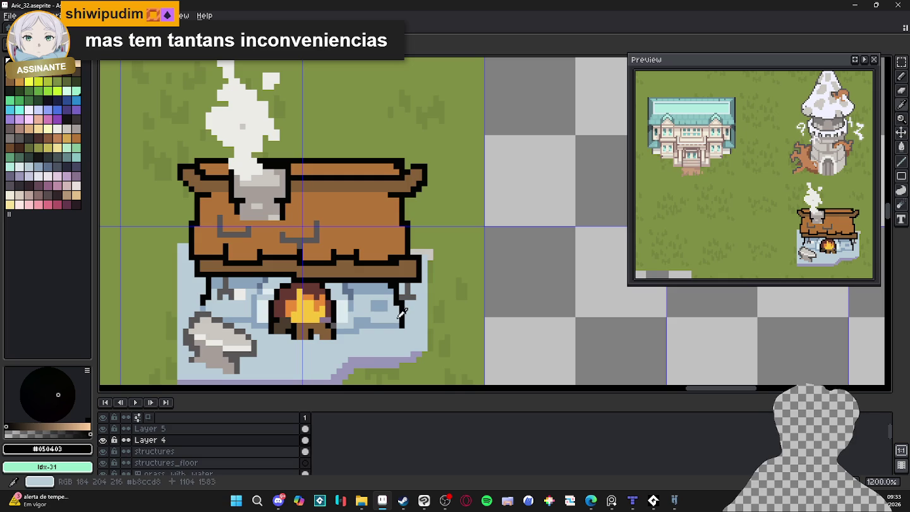
alt+click(342, 346)
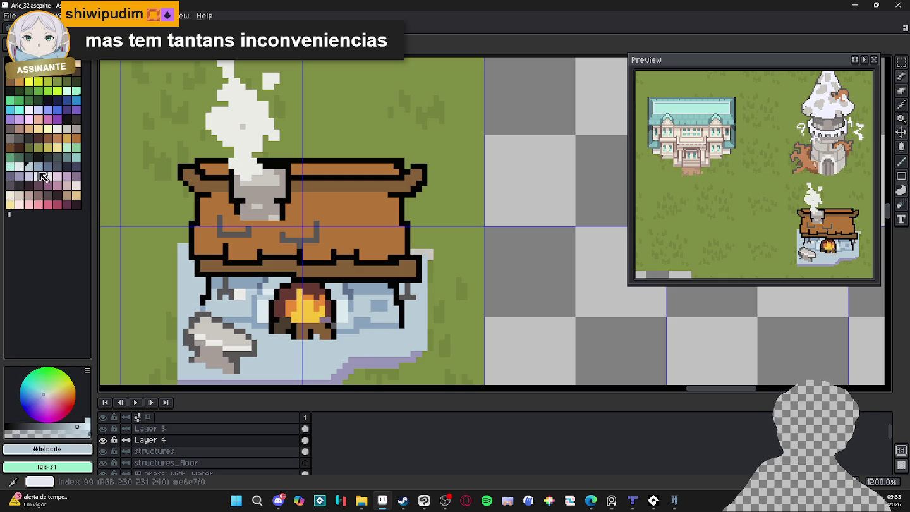
Bucket-fill the floor lavender and pencil darker #9a97b9 stone joints beside the fireplace.
click(311, 349)
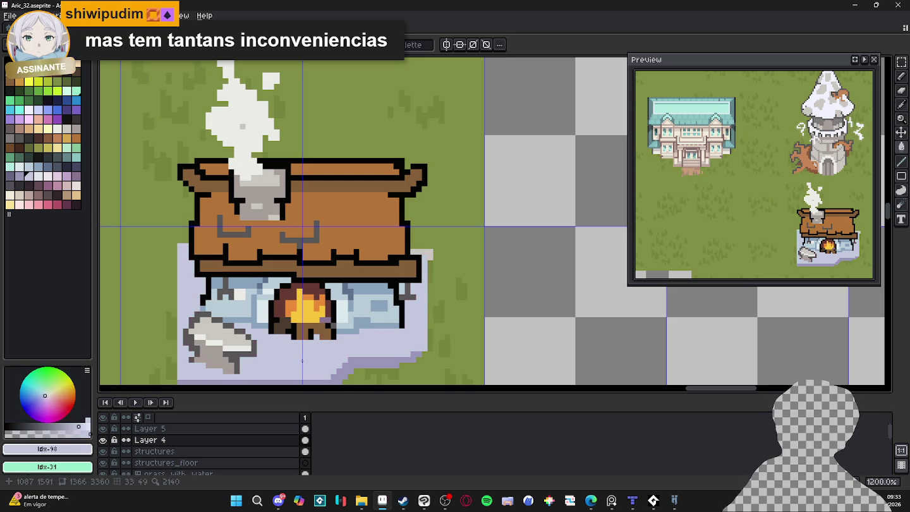
scroll(258, 299, down, 1)
key(b)
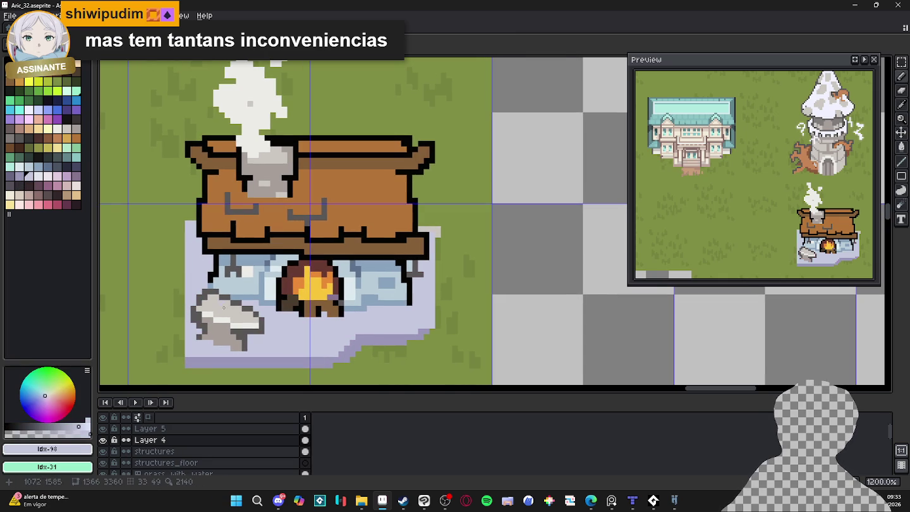
alt+click(279, 342)
drag(285, 340, 326, 331)
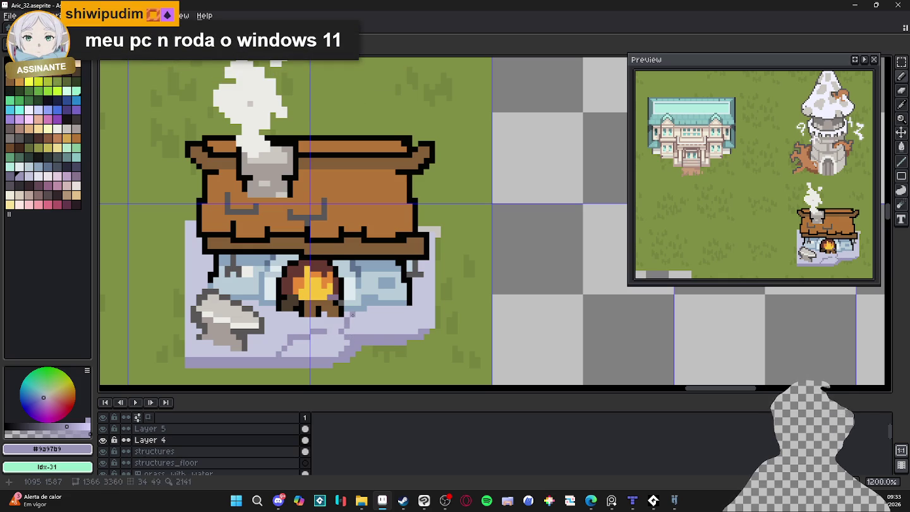
click(401, 323)
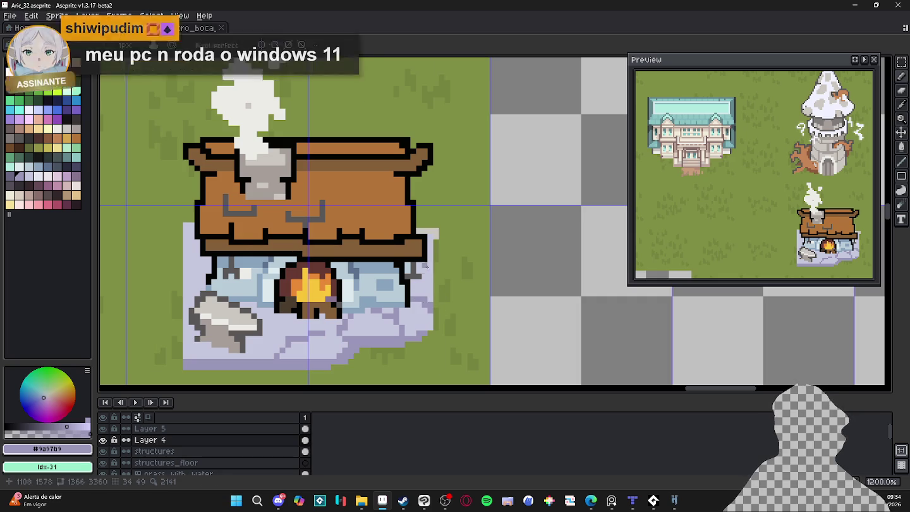
alt+click(404, 264)
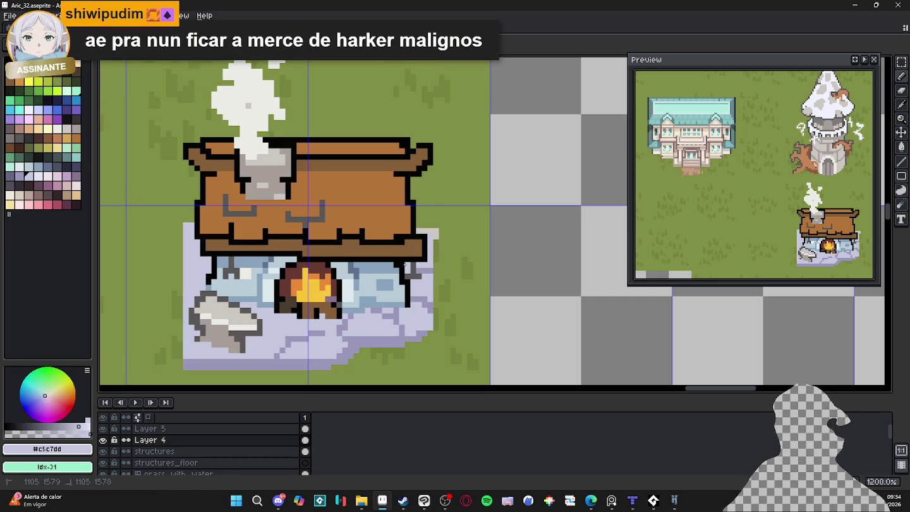
alt+click(419, 258)
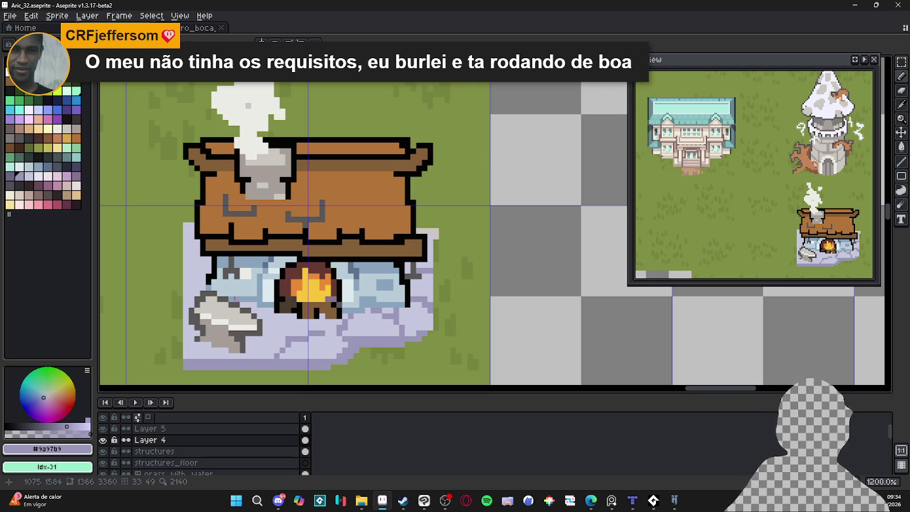
scroll(288, 333, up, 1)
Undo a stray pixel and extend the floor's lower-left edge in light lavender.
mouse_move(290, 342)
mouse_down()
mouse_move(278, 324)
mouse_move(260, 319)
mouse_move(342, 335)
mouse_up()
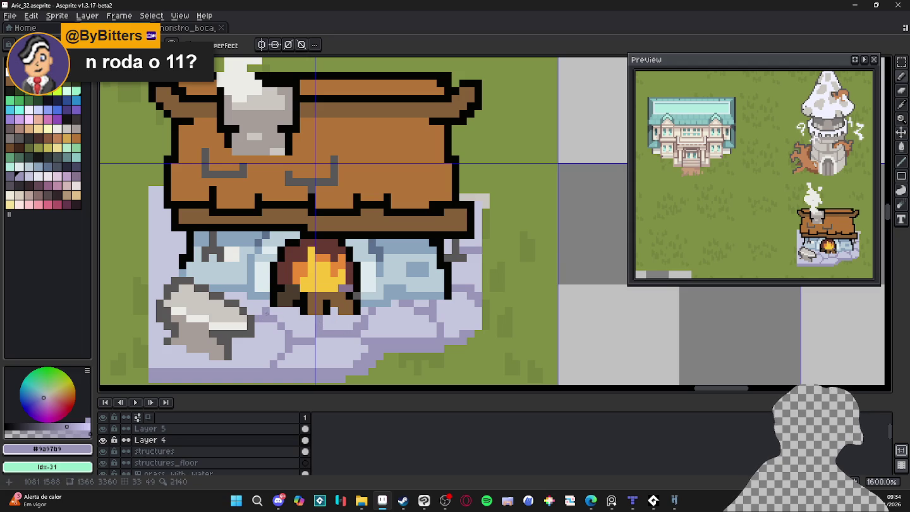
drag(277, 318, 297, 296)
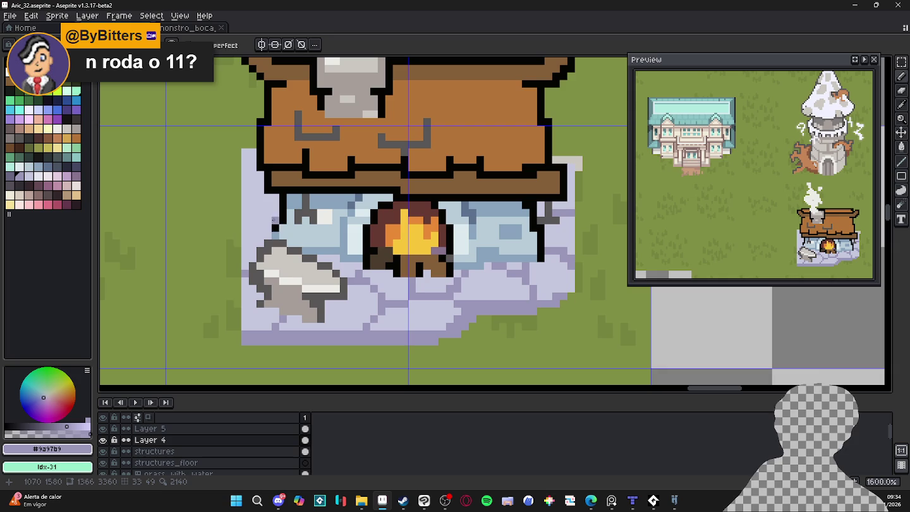
key(ctrl+z)
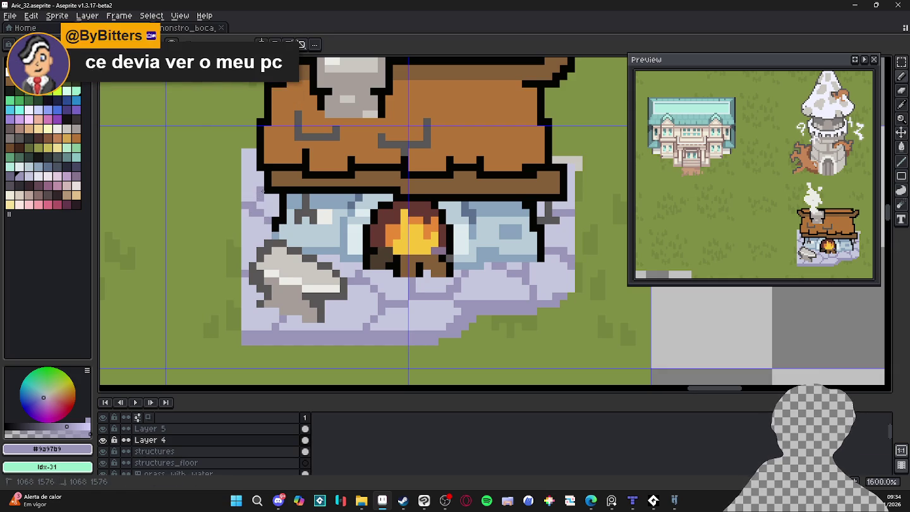
alt+click(253, 192)
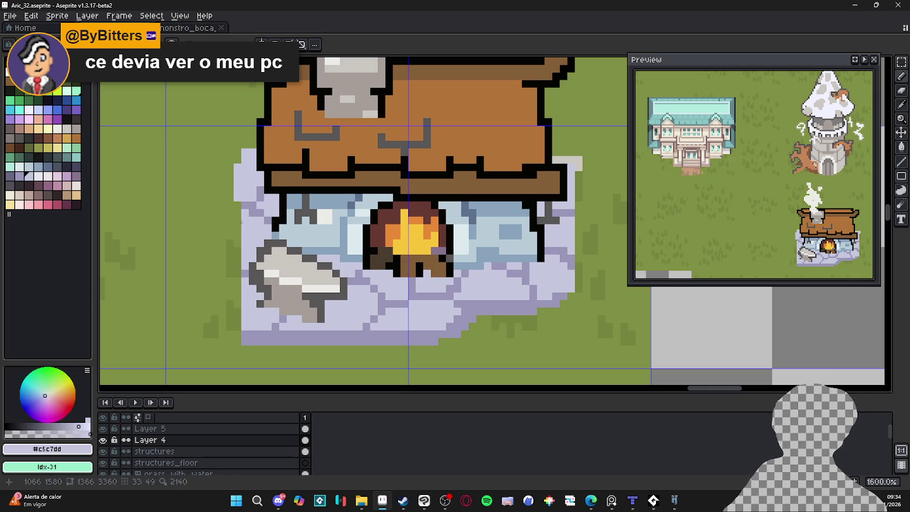
mouse_move(240, 232)
mouse_down()
mouse_move(239, 266)
mouse_move(229, 263)
mouse_up()
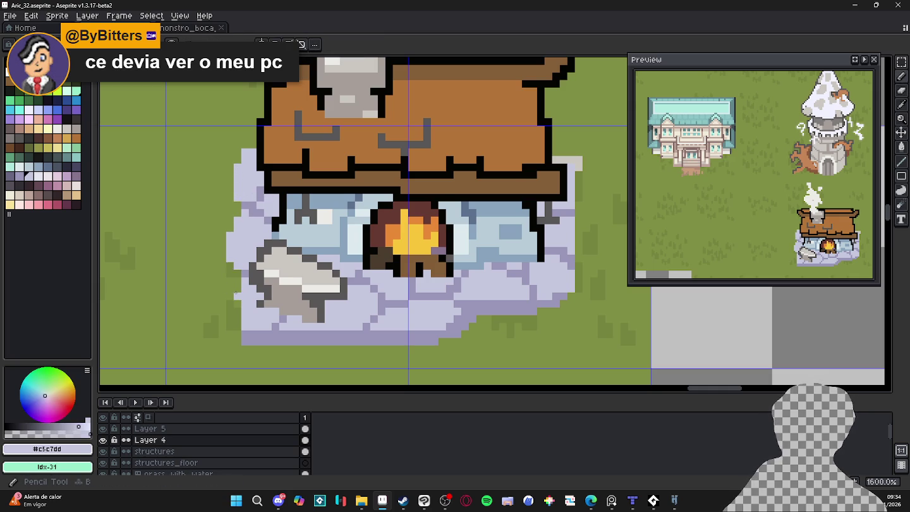
scroll(234, 276, down, 1)
mouse_move(231, 277)
mouse_down()
mouse_move(223, 309)
mouse_move(243, 324)
mouse_up()
alt+click(229, 314)
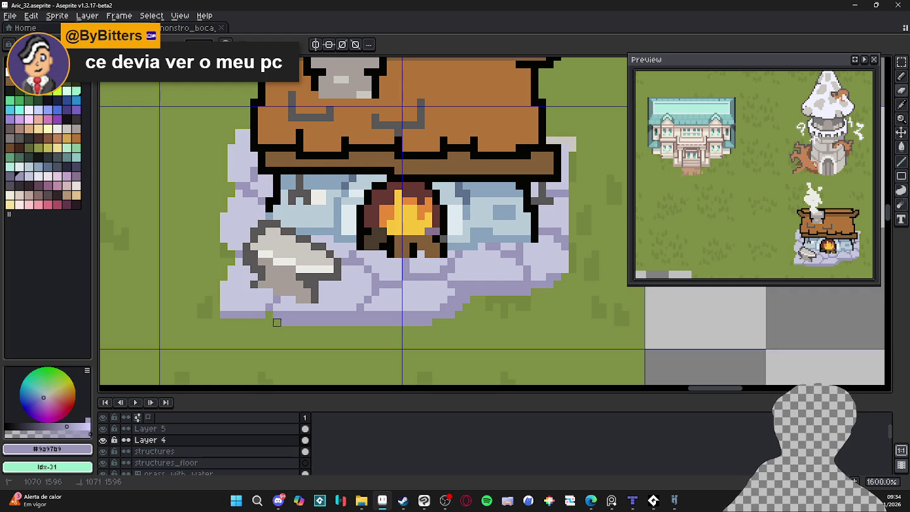
Add light lavender stone pixels along the base's left edge, checking with undo and redo.
scroll(271, 323, right, 1)
scroll(281, 328, right, 1)
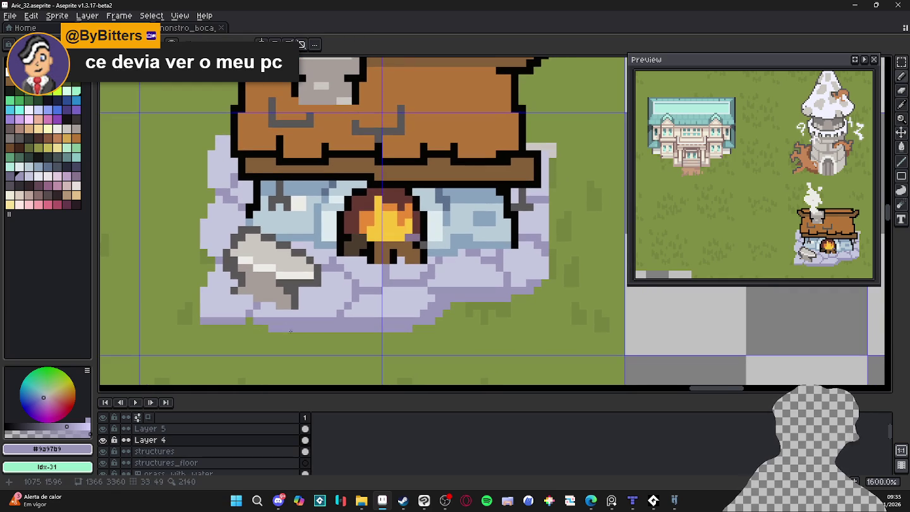
scroll(304, 311, right, 1)
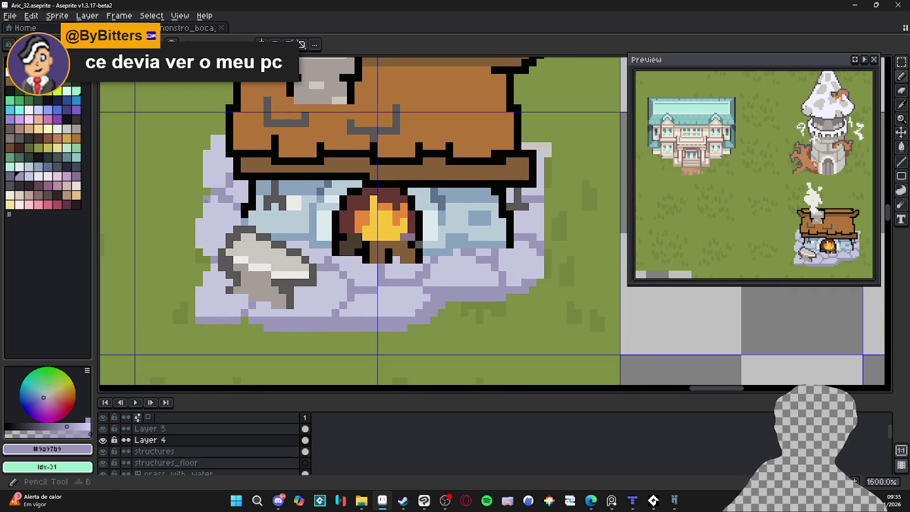
alt+click(209, 212)
click(189, 196)
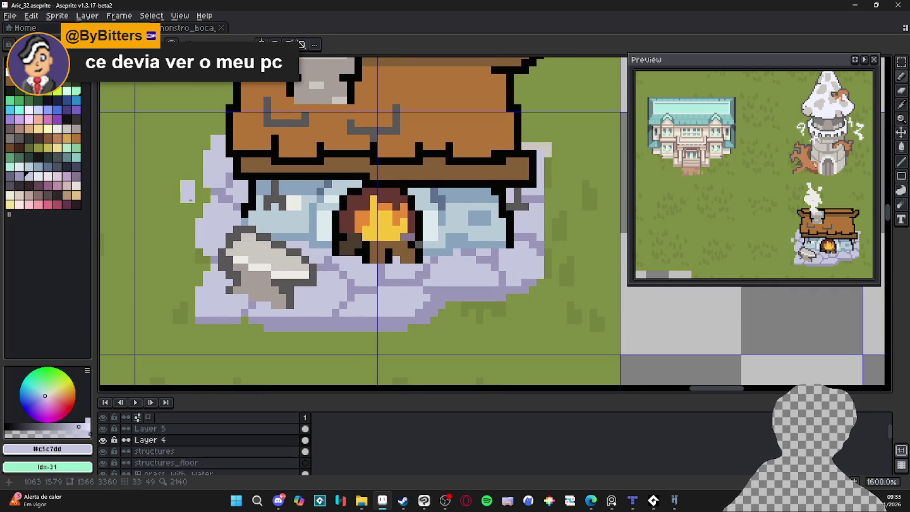
key(ctrl+z)
key(ctrl+y)
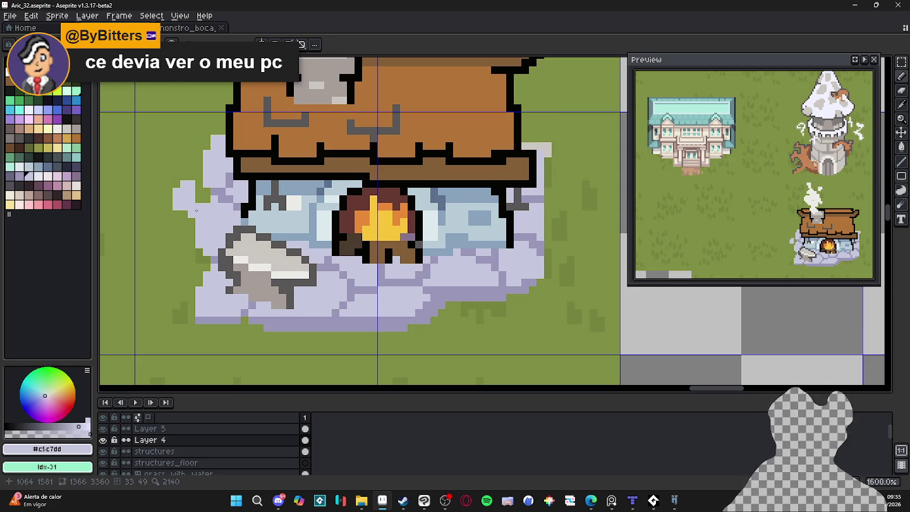
scroll(196, 210, down, 2)
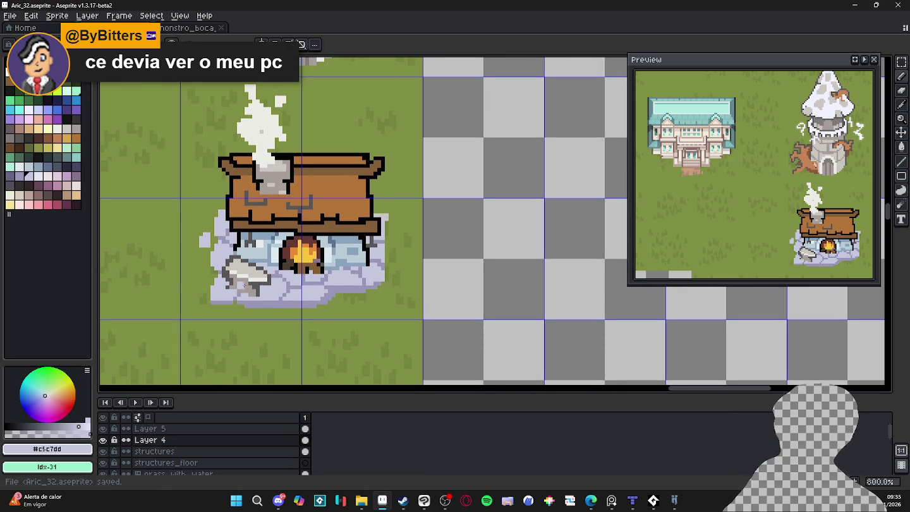
Cover stray stone pixels at the bottom with grass green.
scroll(244, 286, down, 1)
scroll(307, 284, down, 1)
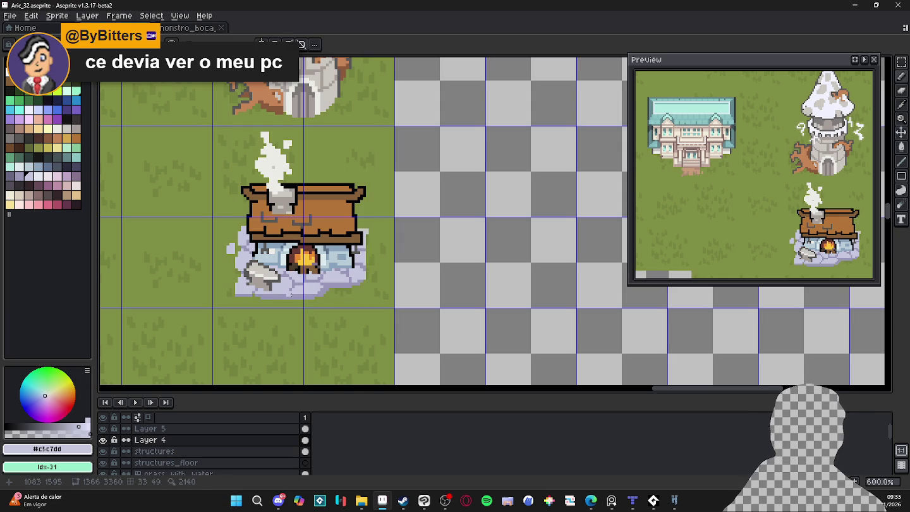
scroll(290, 294, up, 4)
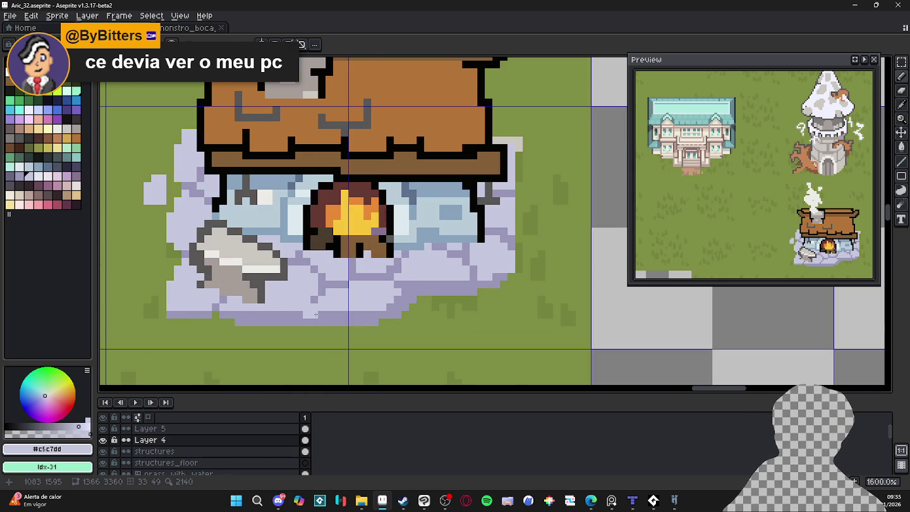
key(b)
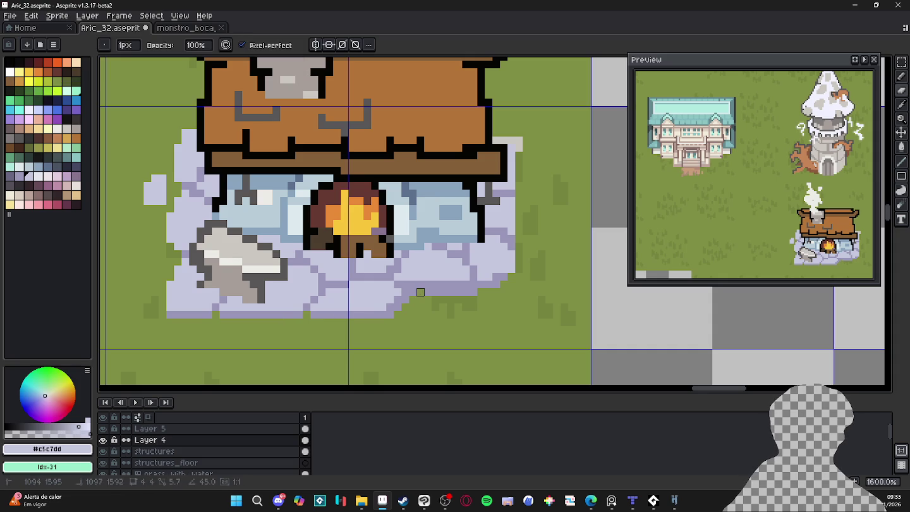
drag(416, 289, 473, 284)
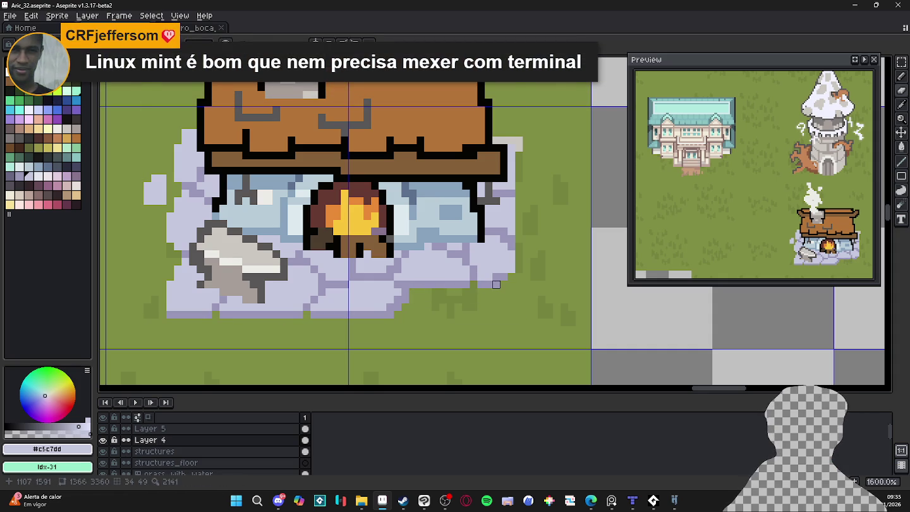
alt+click(503, 277)
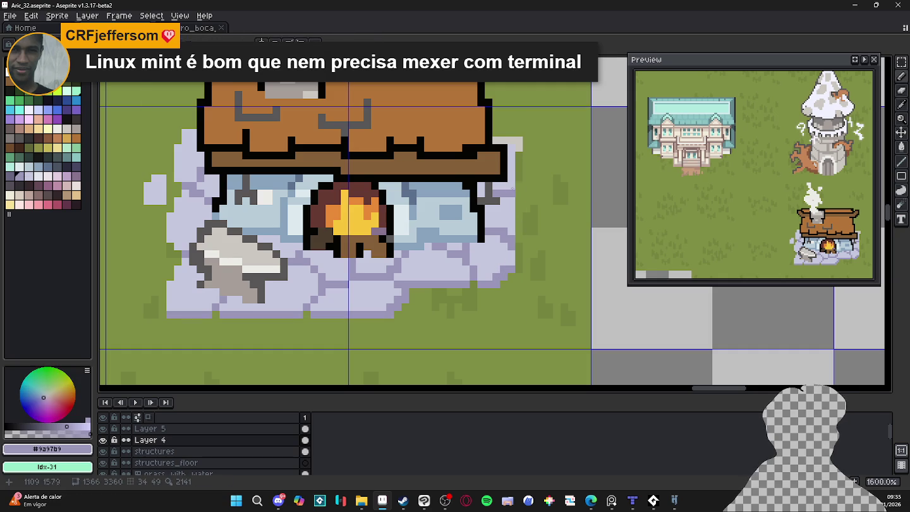
Erase stray stone pixels to the right of the roof and base.
key(e)
drag(519, 141, 511, 149)
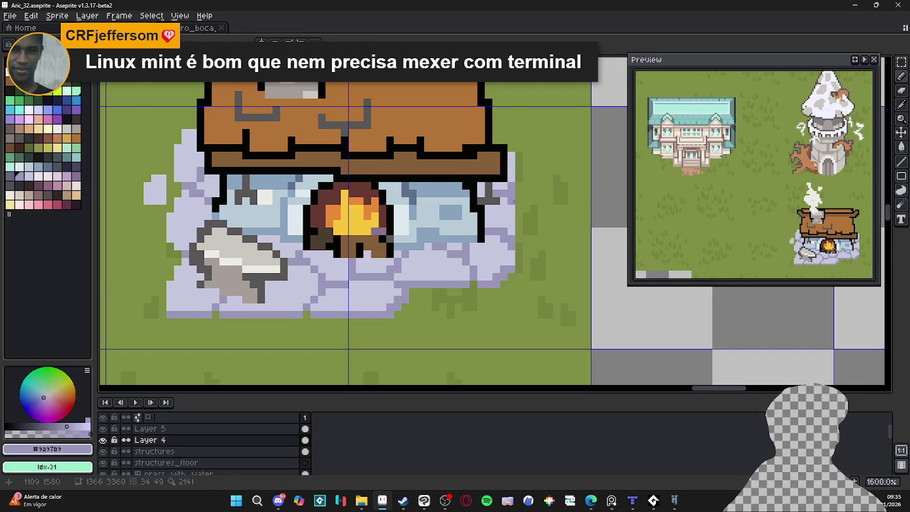
drag(511, 185, 511, 198)
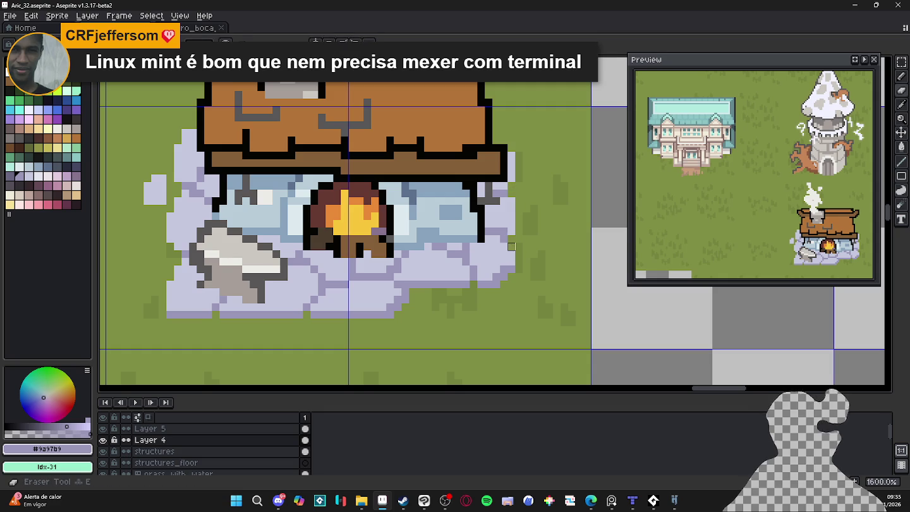
Draw a short light lavender stone on the base's right with rounded corners.
key(b)
alt+click(513, 211)
click(530, 189)
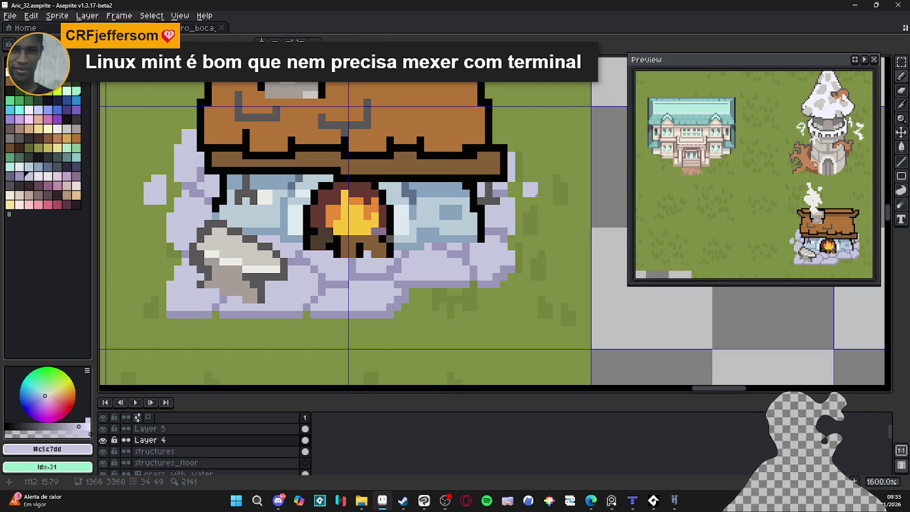
mouse_move(531, 219)
mouse_down()
mouse_move(530, 242)
mouse_move(541, 237)
mouse_move(546, 246)
mouse_move(544, 218)
mouse_move(546, 230)
mouse_up()
right_click(549, 216)
right_click(549, 245)
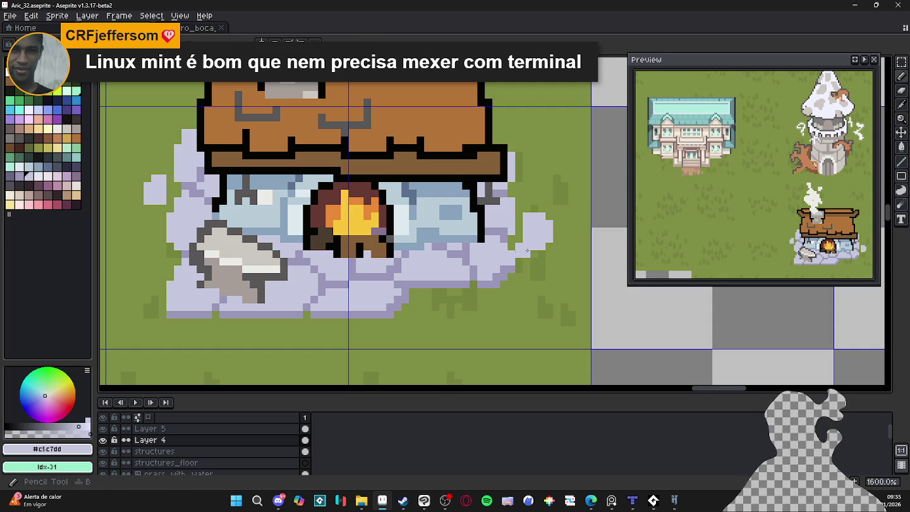
Paint a small light lavender stone below the base.
alt+click(504, 271)
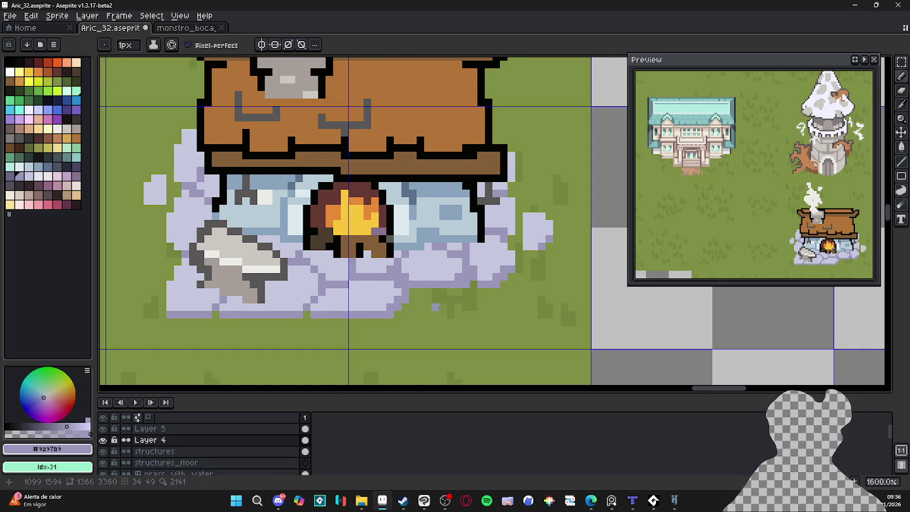
alt+click(459, 274)
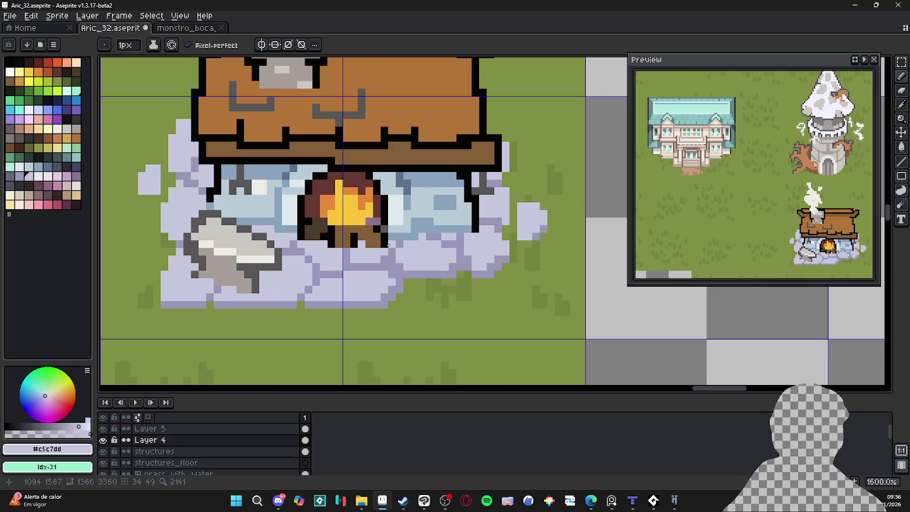
drag(415, 292, 436, 296)
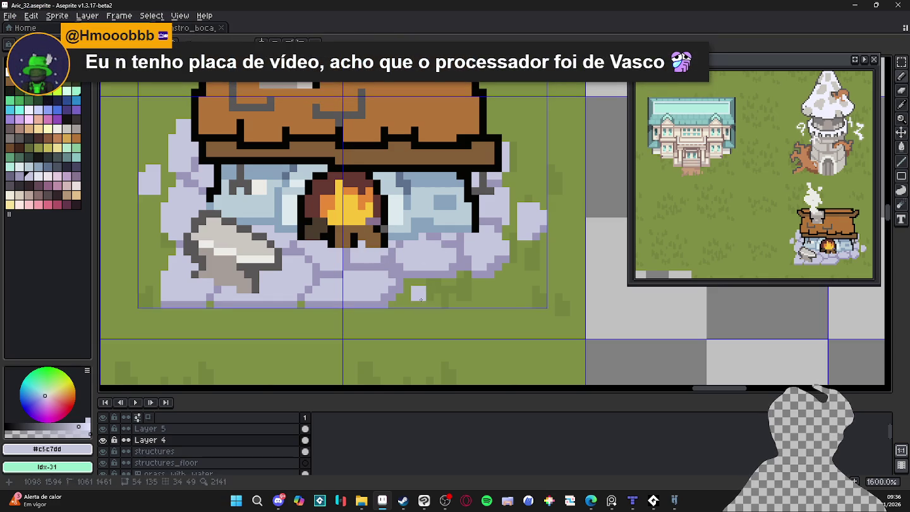
Add darker lavender pixels beneath the new stone and repaint the base's lower-right edge.
click(430, 304)
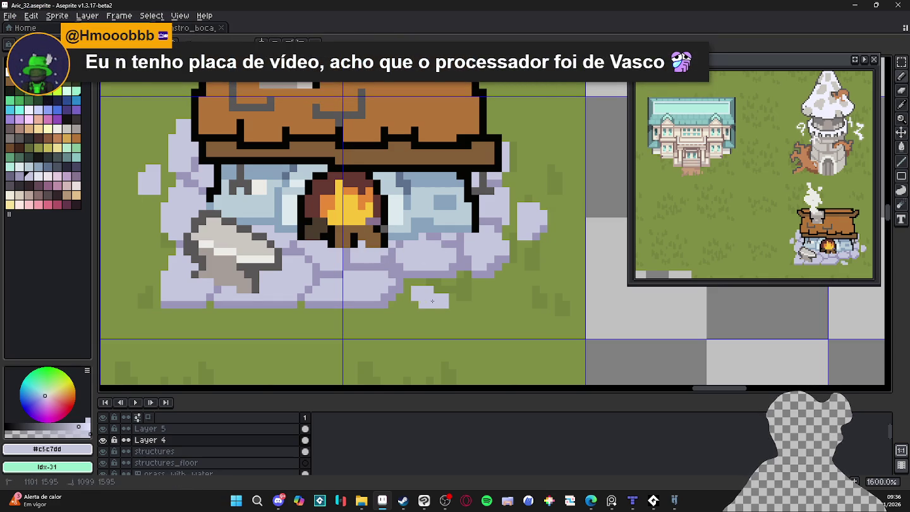
click(424, 303)
alt+click(399, 304)
drag(400, 304, 446, 310)
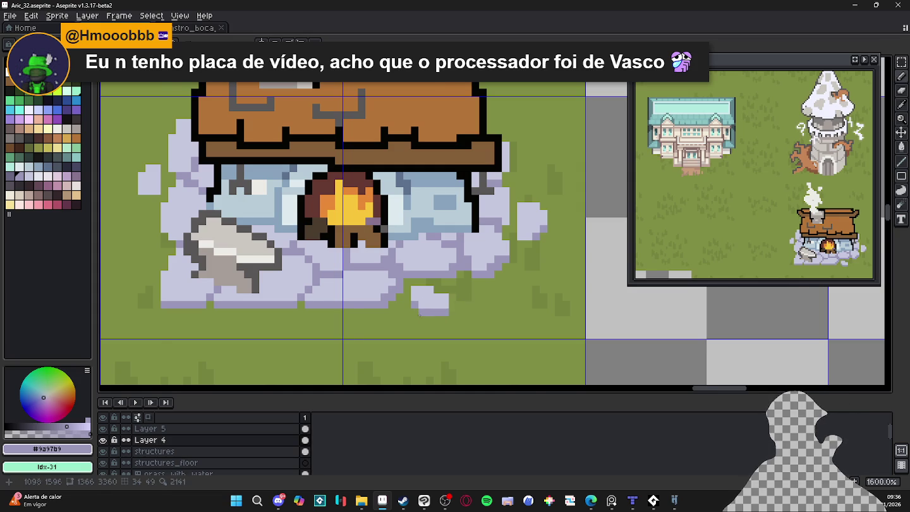
Paint the base's two bottom rows light lavender #c5c7dd.
scroll(385, 319, down, 1)
alt+click(349, 304)
drag(349, 304, 357, 307)
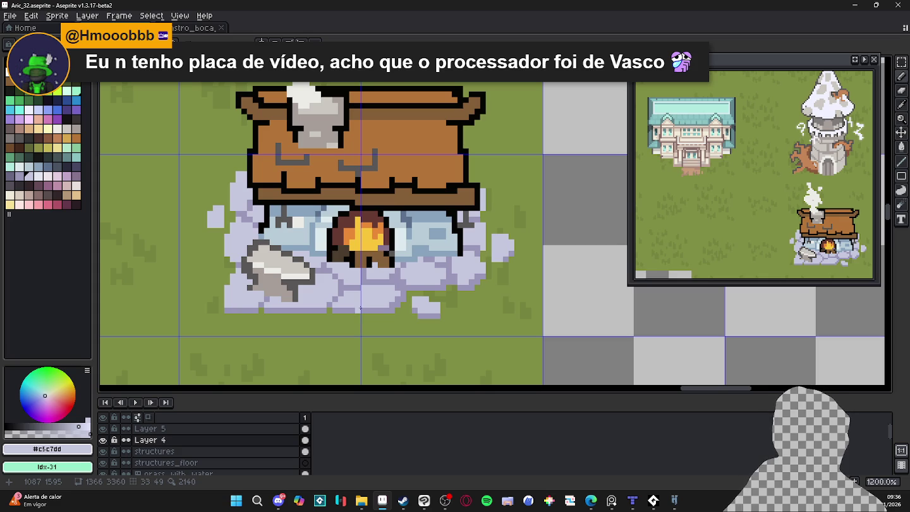
key(b)
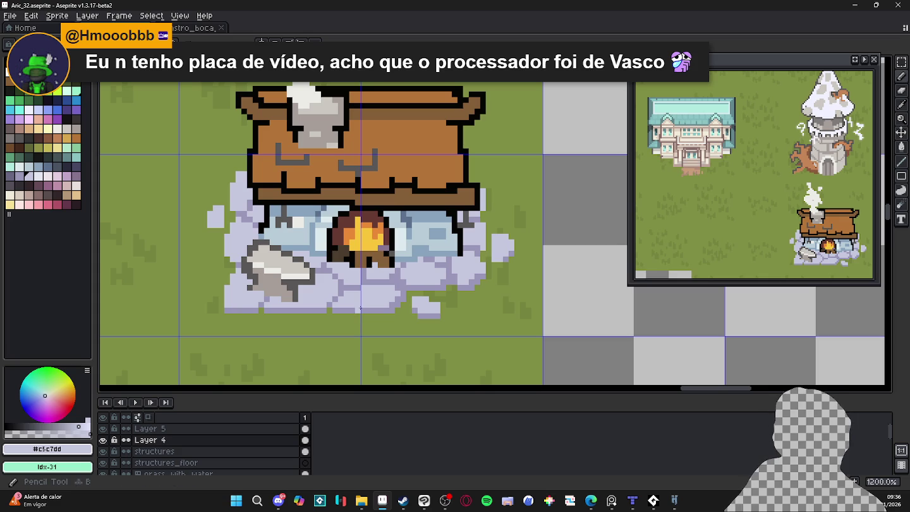
scroll(360, 308, up, 3)
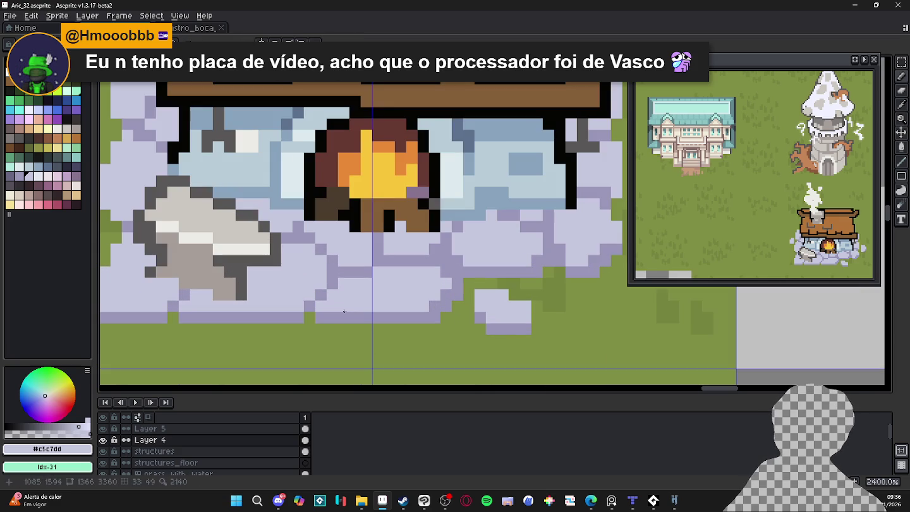
drag(354, 318, 411, 317)
drag(352, 323, 422, 320)
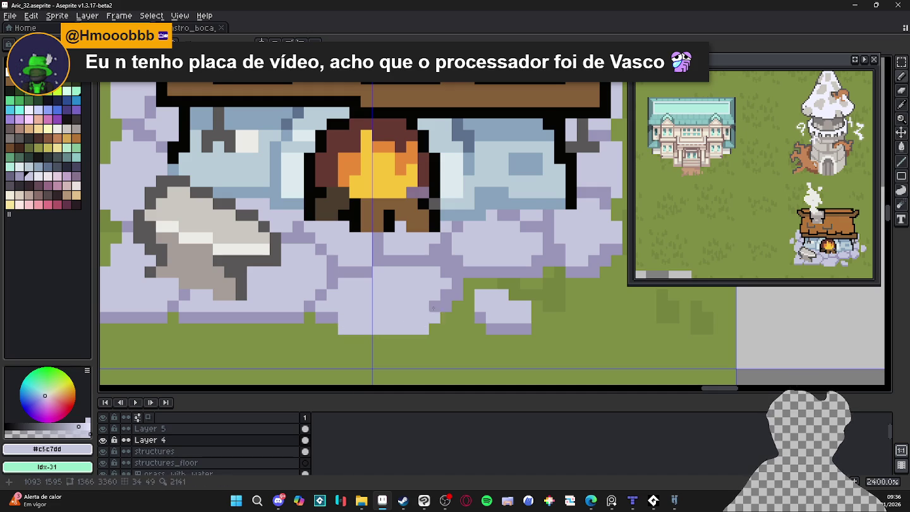
Shade the base's lowest row dark lavender #9a97b9 and erase the stray dark pixels.
alt+click(319, 310)
click(333, 329)
mouse_move(354, 341)
mouse_down()
mouse_move(424, 340)
mouse_move(422, 329)
mouse_up()
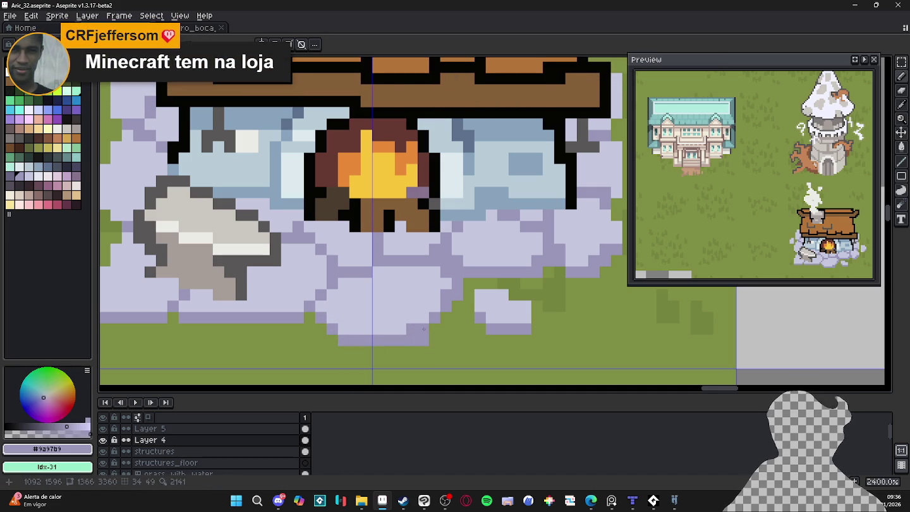
right_click(431, 343)
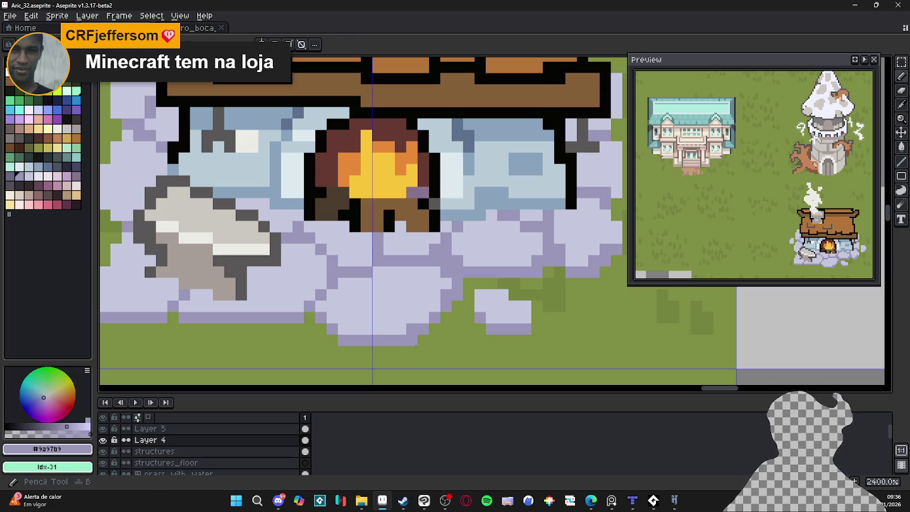
right_click(412, 350)
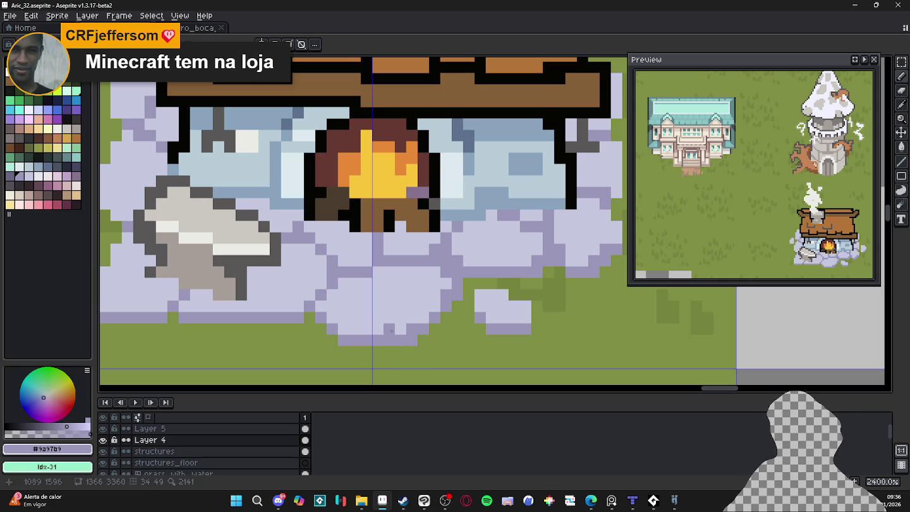
Fill the small stone light lavender and shade its lower right dark lavender.
alt+click(476, 319)
mouse_move(469, 305)
mouse_down()
mouse_move(487, 328)
mouse_move(519, 328)
mouse_up()
alt+click(519, 328)
click(502, 339)
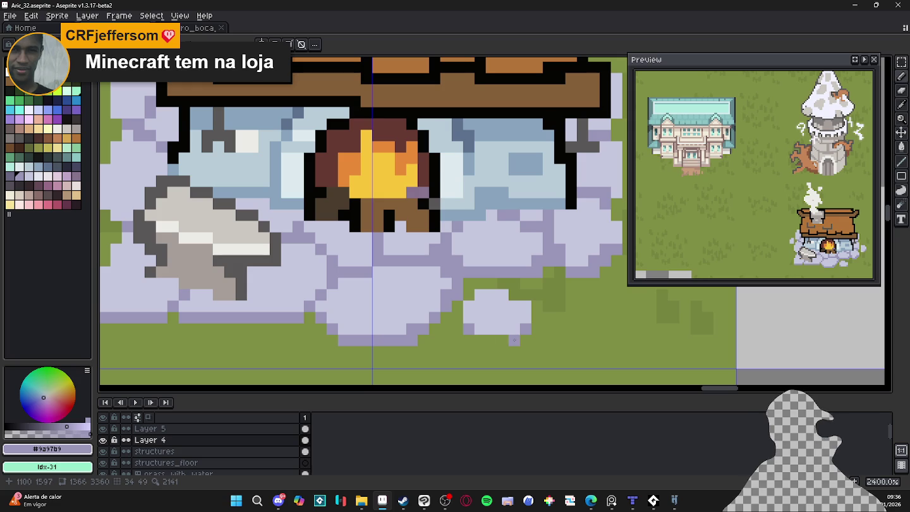
key(ctrl+z)
key(ctrl+d)
mouse_move(491, 330)
mouse_down()
mouse_move(526, 318)
mouse_move(514, 308)
mouse_move(504, 333)
mouse_move(483, 307)
mouse_move(478, 323)
mouse_move(502, 298)
mouse_up()
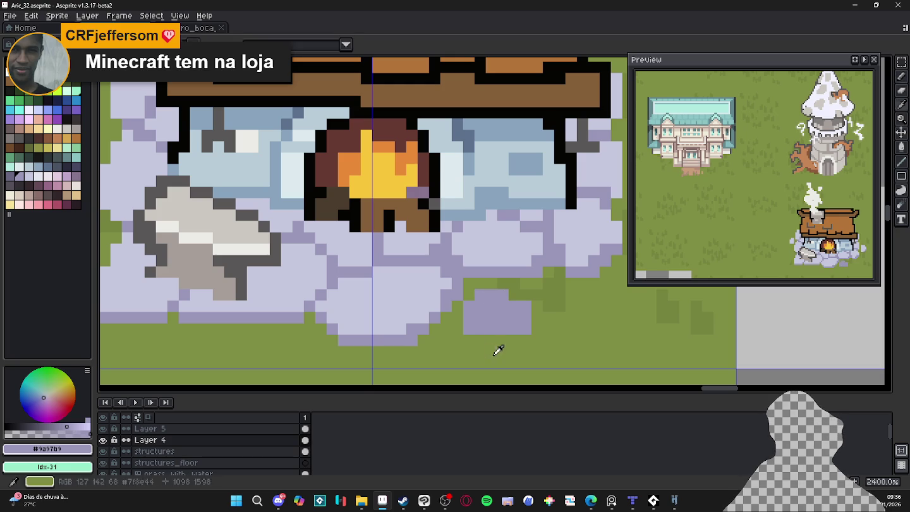
Lighten the small stone's upper pixels and trim one corner back to grass green.
alt+click(437, 278)
click(492, 311)
click(502, 301)
alt+click(499, 343)
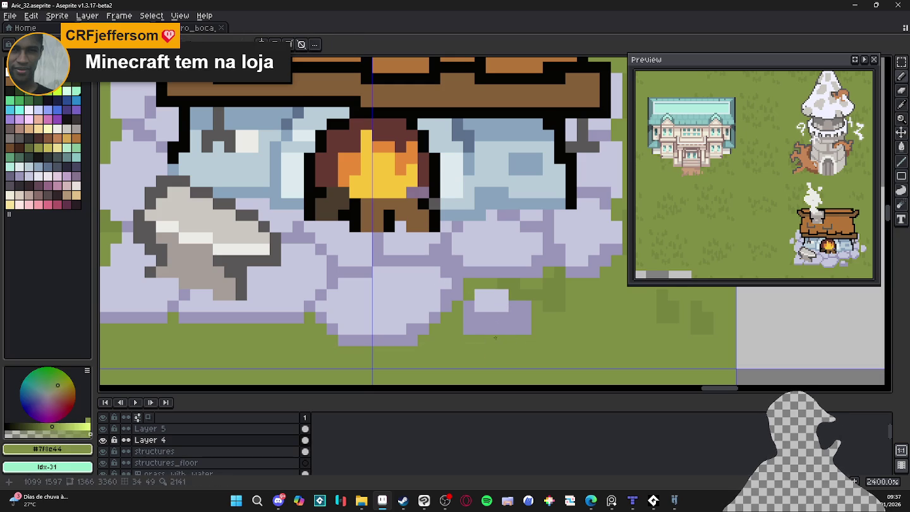
click(514, 317)
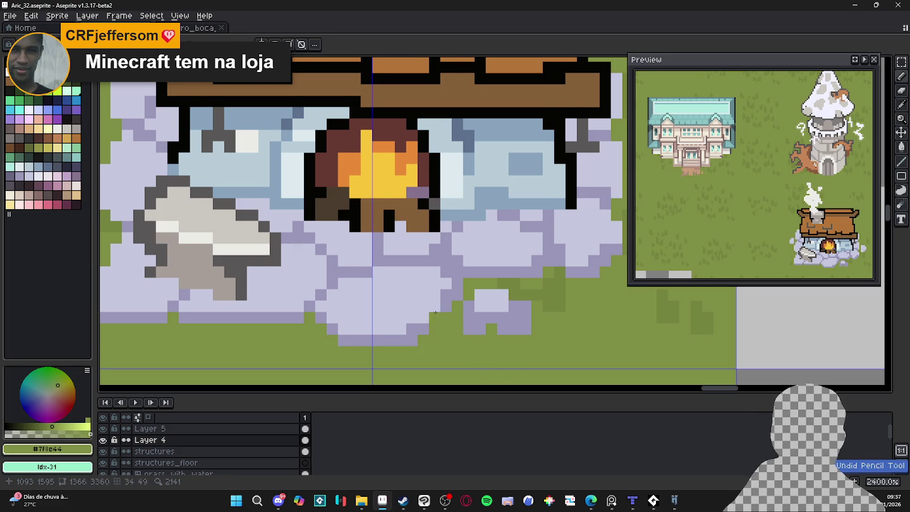
Undo the stray green wall pixel and repaint the shadow row under the fireplace light lavender.
scroll(447, 308, left, 1)
scroll(322, 326, down, 4)
scroll(322, 326, down, 1)
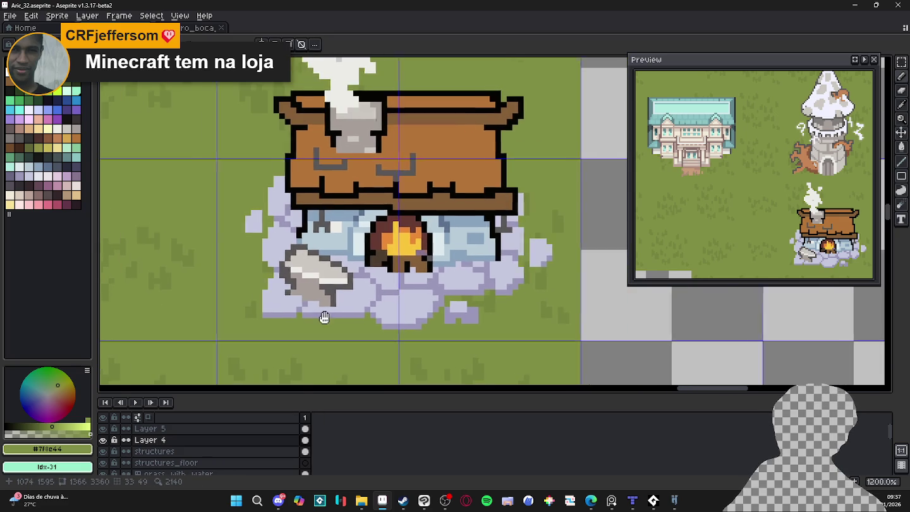
scroll(347, 306, up, 5)
key(ctrl+z)
alt+click(361, 308)
mouse_move(322, 325)
mouse_down()
mouse_move(394, 326)
mouse_move(321, 336)
mouse_up()
Darken shadow pixels along the cobblestone base with #9a97b9.
alt+click(410, 324)
alt+click(321, 324)
alt+click(297, 325)
click(310, 336)
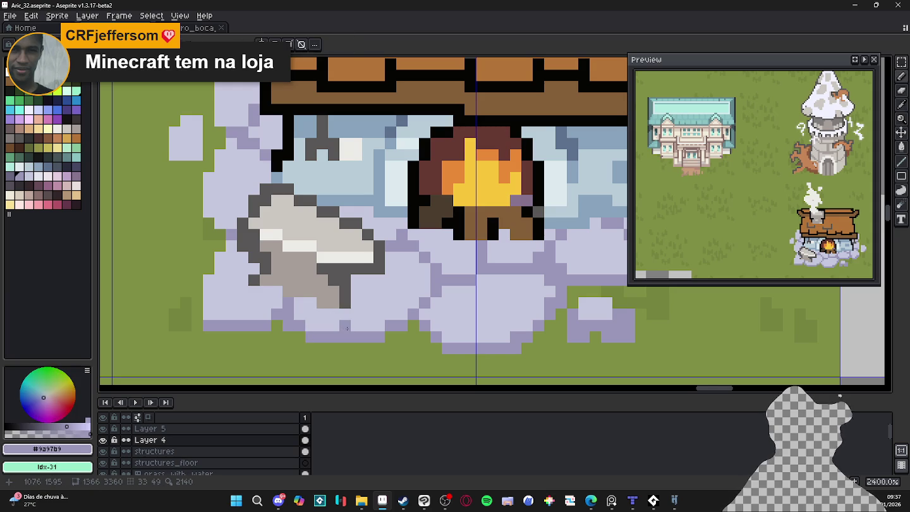
Sample light lavender on the base's right side and save Aric_32.aseprite.
drag(664, 279, 455, 298)
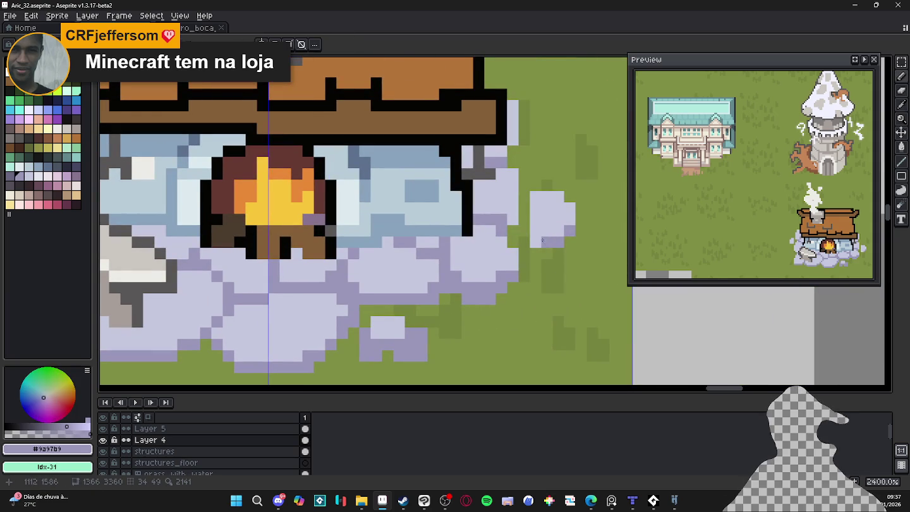
alt+click(546, 232)
scroll(526, 239, down, 2)
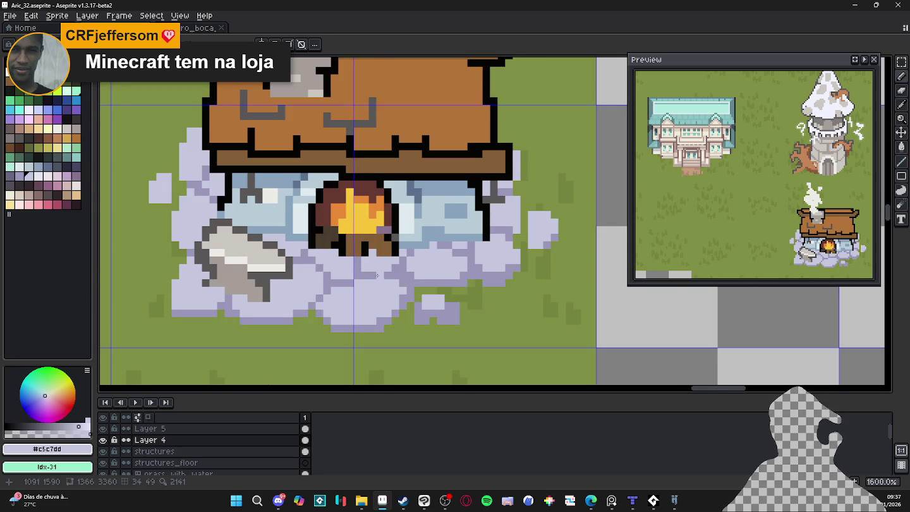
scroll(428, 290, up, 1)
scroll(450, 329, up, 1)
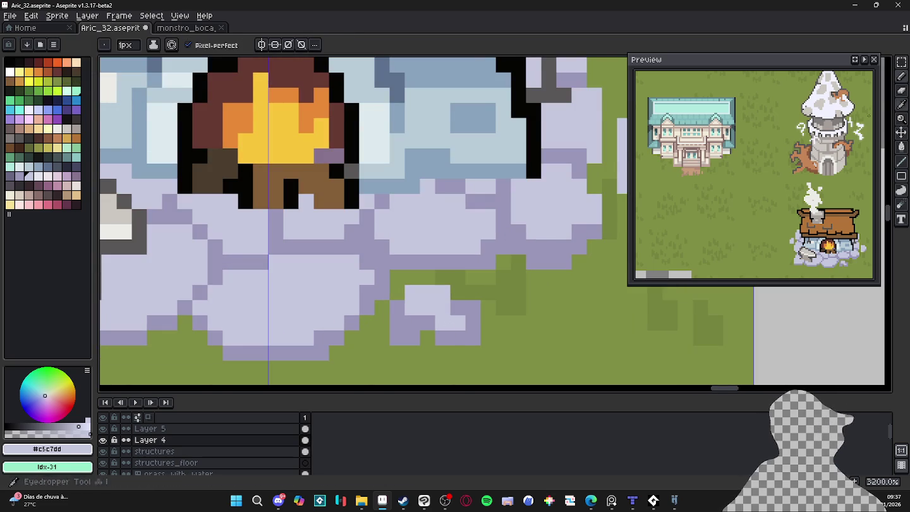
scroll(458, 306, down, 3)
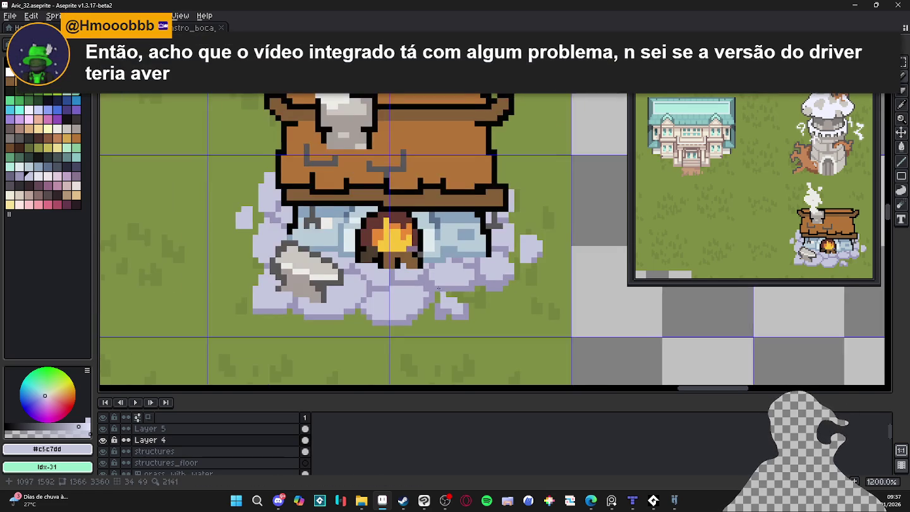
key(ctrl+s)
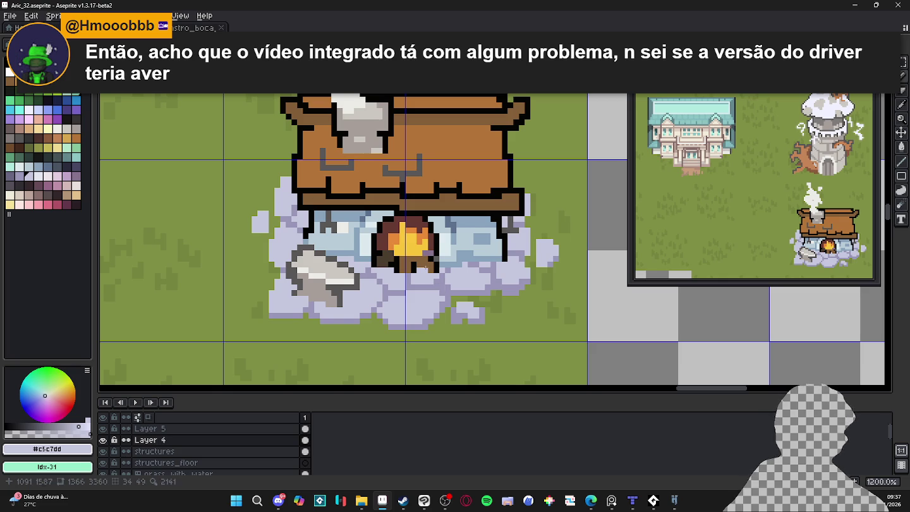
Sample the darker lavender shade, save again, and recentre the view on the house.
scroll(425, 268, down, 4)
scroll(388, 287, up, 3)
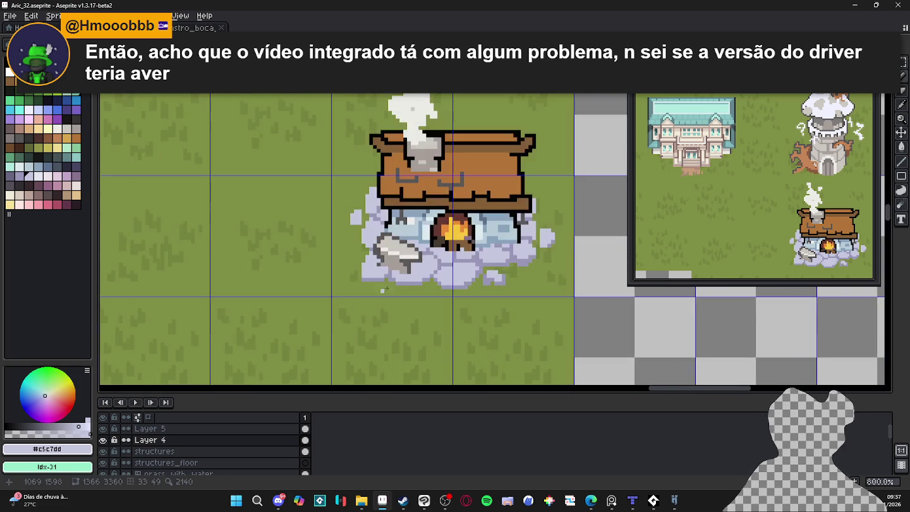
scroll(379, 284, up, 2)
scroll(336, 273, up, 2)
alt+click(319, 273)
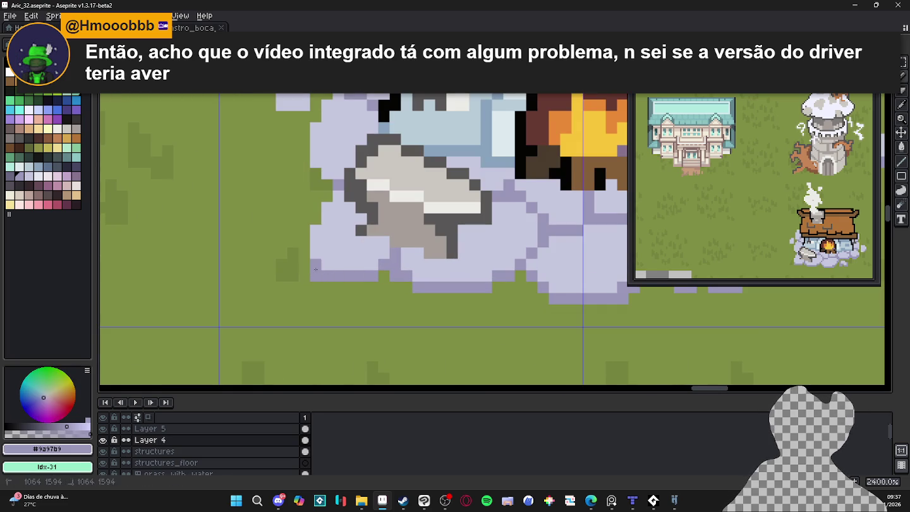
scroll(316, 276, down, 5)
scroll(304, 214, up, 2)
scroll(322, 212, up, 1)
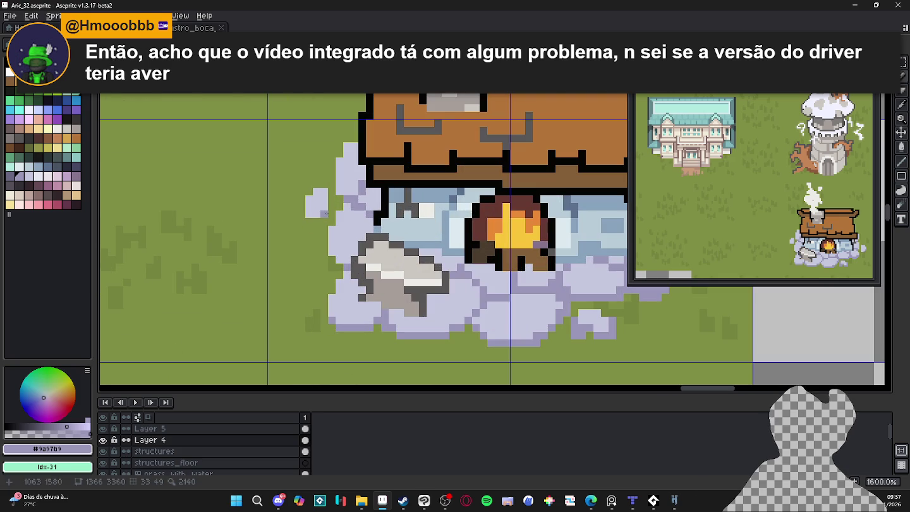
scroll(373, 240, down, 4)
key(ctrl+s)
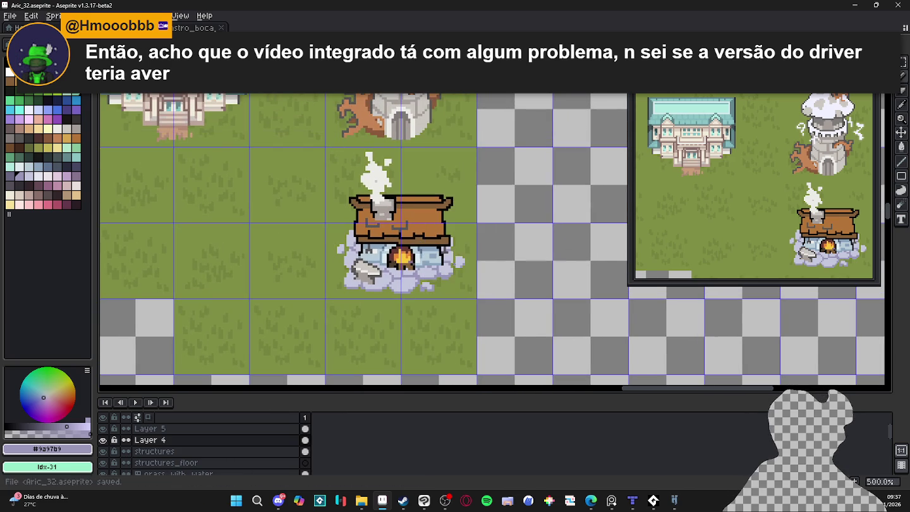
drag(486, 255, 490, 297)
scroll(460, 290, up, 1)
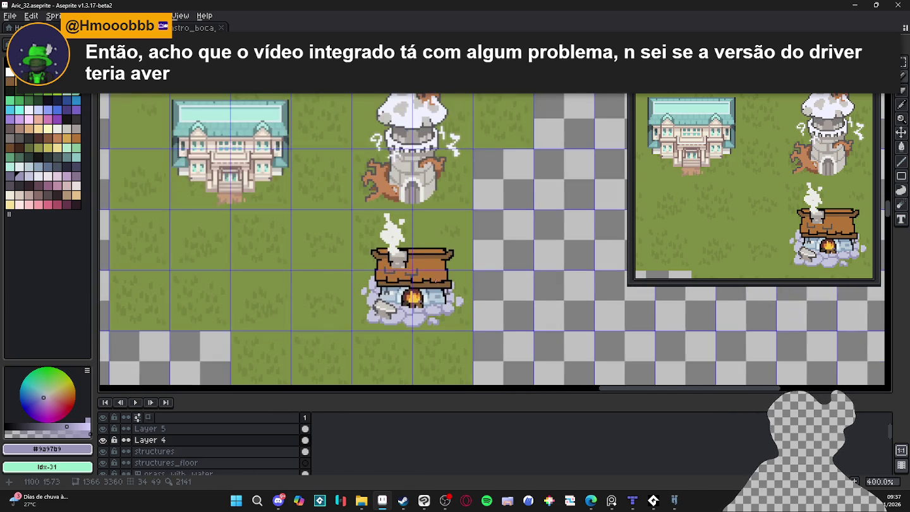
scroll(461, 290, up, 1)
scroll(464, 292, down, 2)
scroll(471, 295, up, 1)
scroll(456, 326, up, 2)
scroll(456, 326, up, 3)
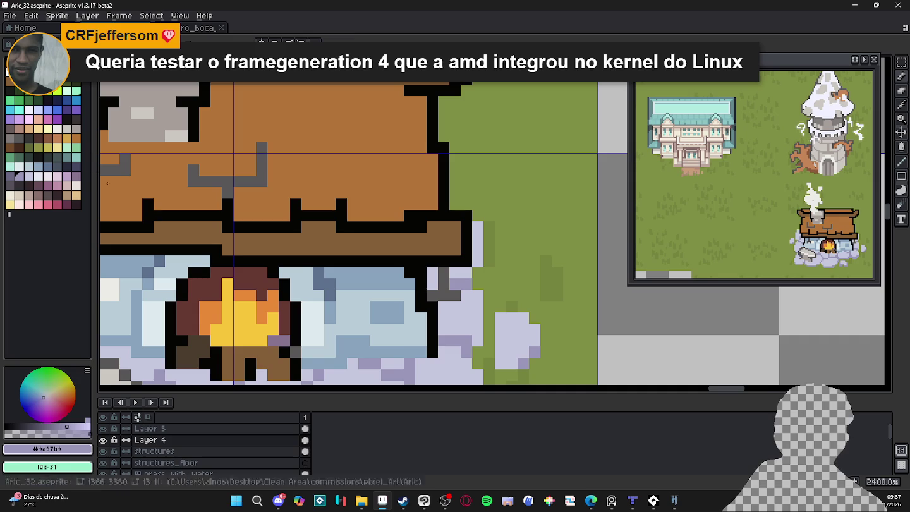
Shade the stones along the house's right wall with darker lavender.
click(10, 176)
click(468, 354)
mouse_move(445, 342)
mouse_down()
mouse_move(468, 341)
mouse_move(476, 325)
mouse_up()
alt+click(523, 354)
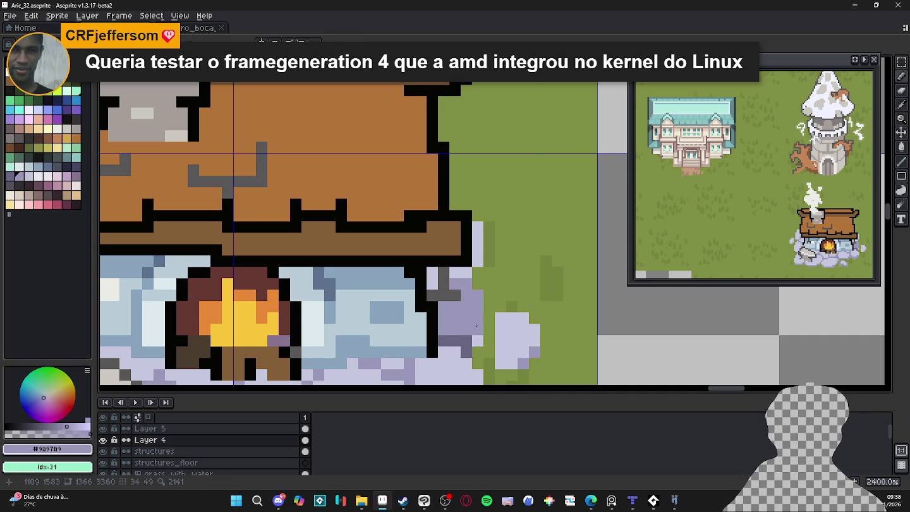
alt+click(471, 340)
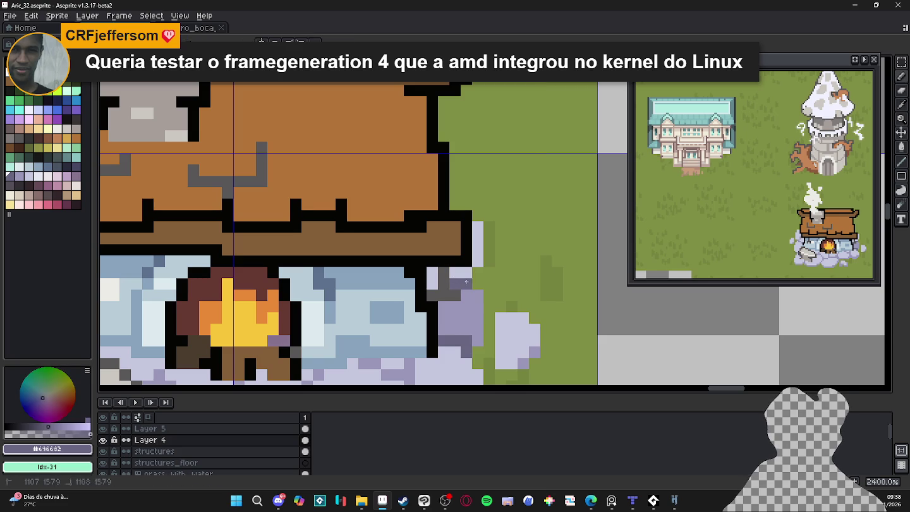
alt+click(461, 325)
drag(477, 264, 476, 224)
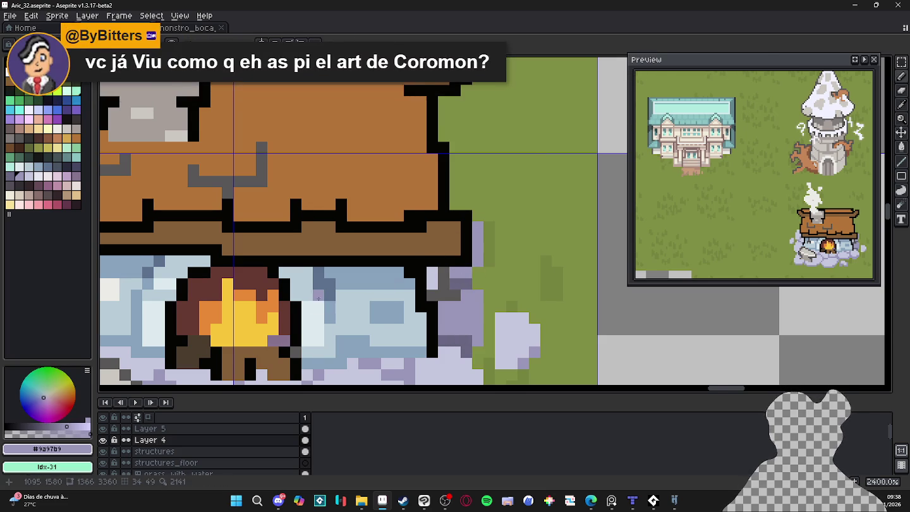
scroll(392, 253, up, 2)
Place two lavender pixels under the roof plank, correcting one misplaced pixel.
click(302, 261)
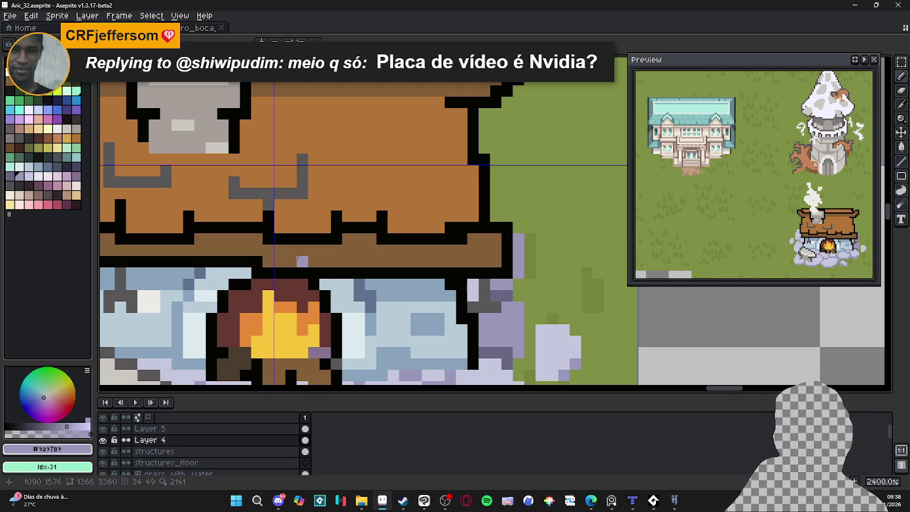
key(ctrl+z)
click(275, 262)
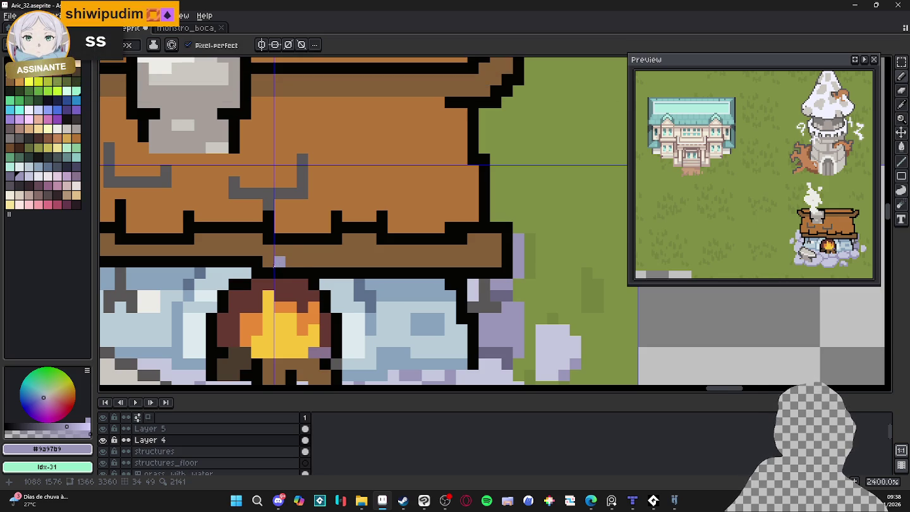
click(271, 269)
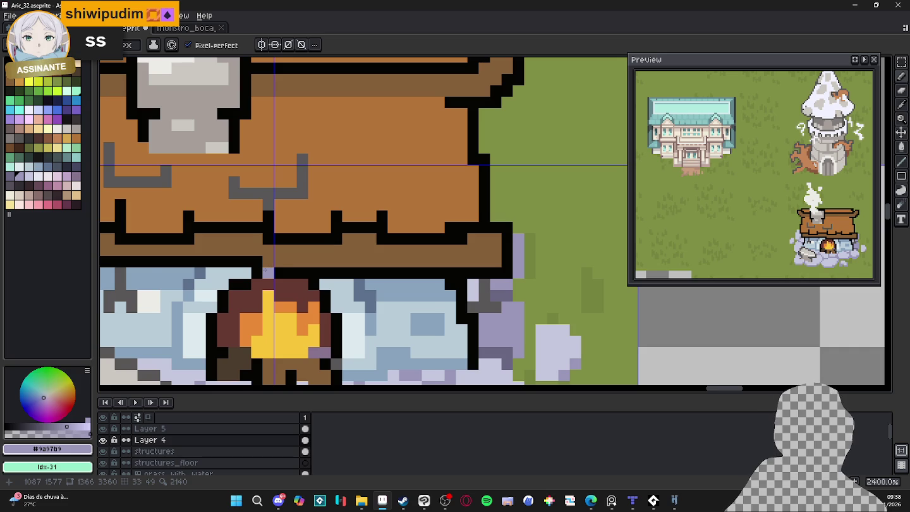
scroll(265, 271, down, 3)
scroll(431, 309, up, 1)
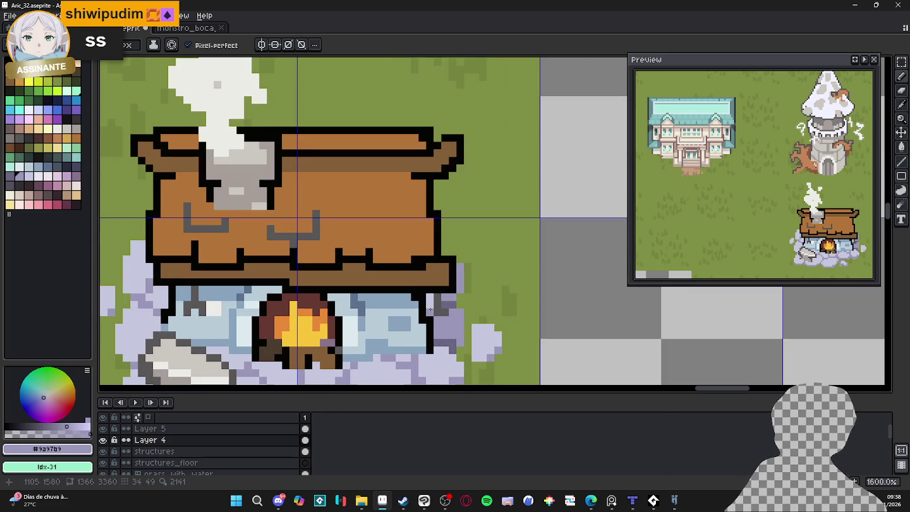
Darken the stones beside the house's left wall with the darkest lavender.
key(ctrl)
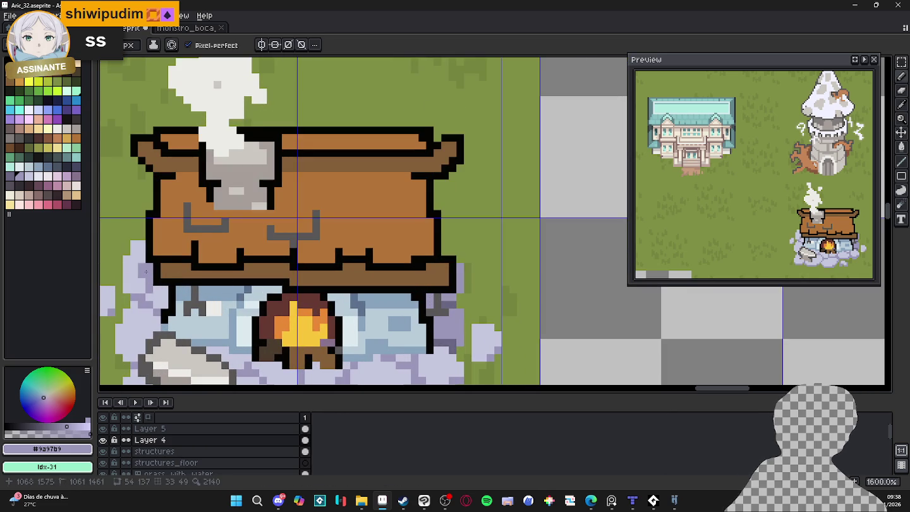
mouse_move(141, 265)
mouse_down()
mouse_move(137, 256)
mouse_move(139, 286)
mouse_up()
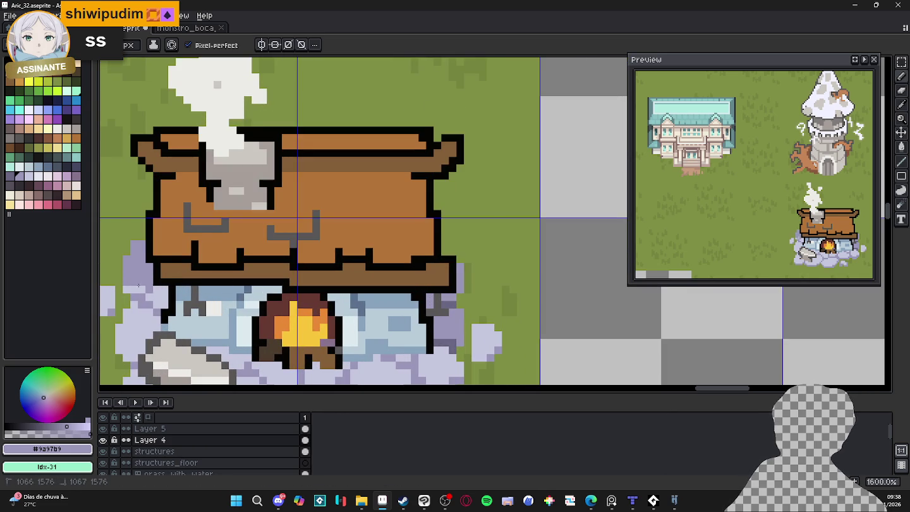
alt+click(455, 302)
drag(147, 290, 123, 290)
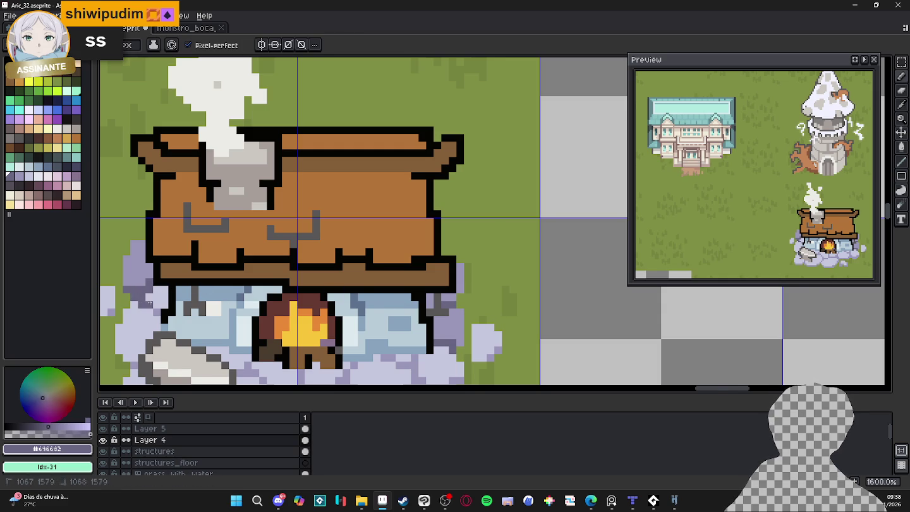
scroll(207, 304, down, 4)
drag(207, 304, 280, 291)
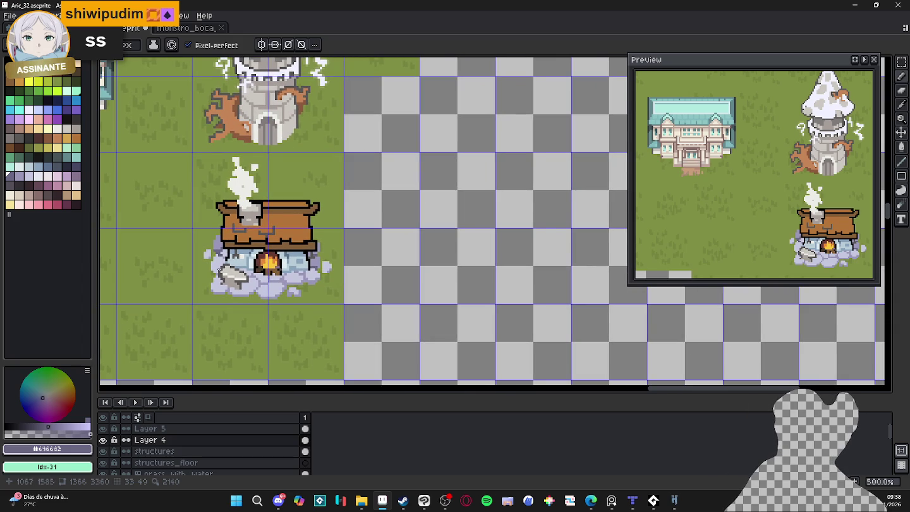
Zoom to 1600% and paint two #9a97b9 pixels on the stones left of the house.
scroll(233, 254, up, 2)
scroll(233, 253, up, 3)
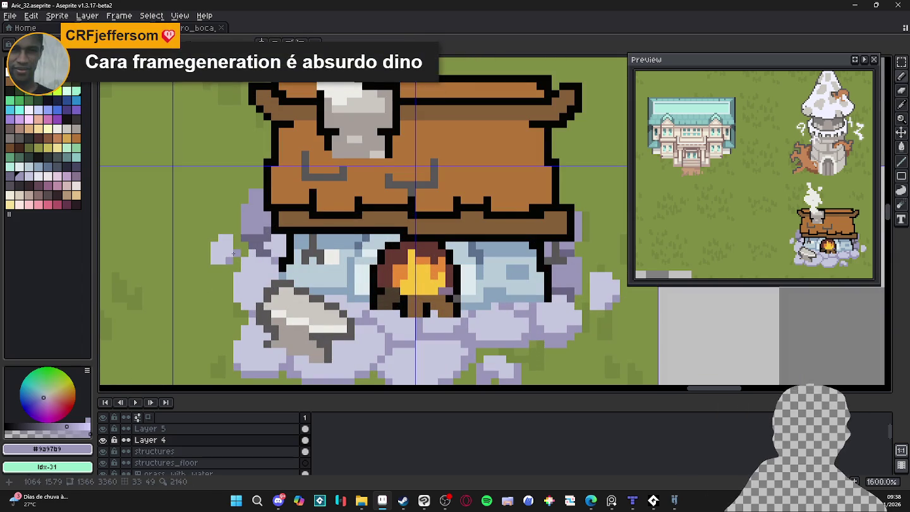
mouse_move(234, 252)
mouse_down()
mouse_move(245, 259)
mouse_move(215, 256)
mouse_move(224, 273)
mouse_up()
scroll(247, 251, up, 1)
scroll(224, 272, down, 3)
scroll(224, 272, down, 2)
drag(326, 280, 322, 263)
scroll(264, 227, up, 4)
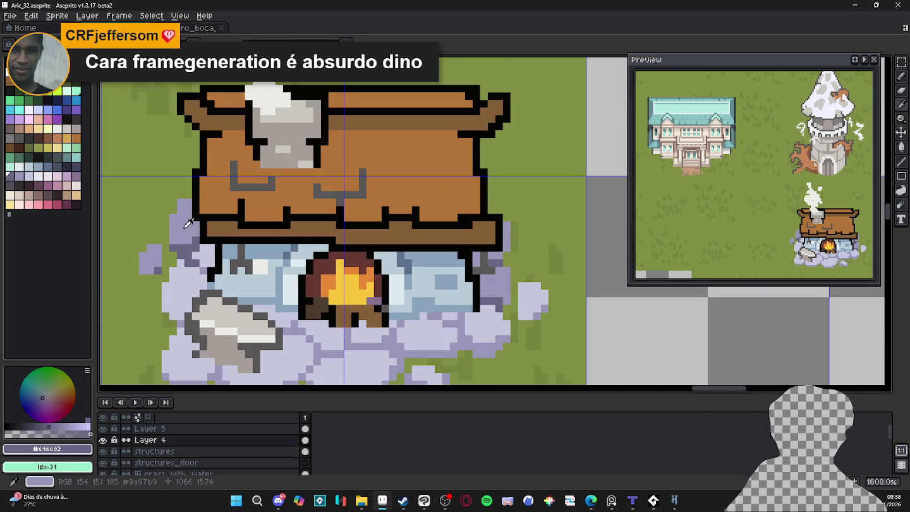
alt+click(180, 273)
drag(185, 274, 196, 274)
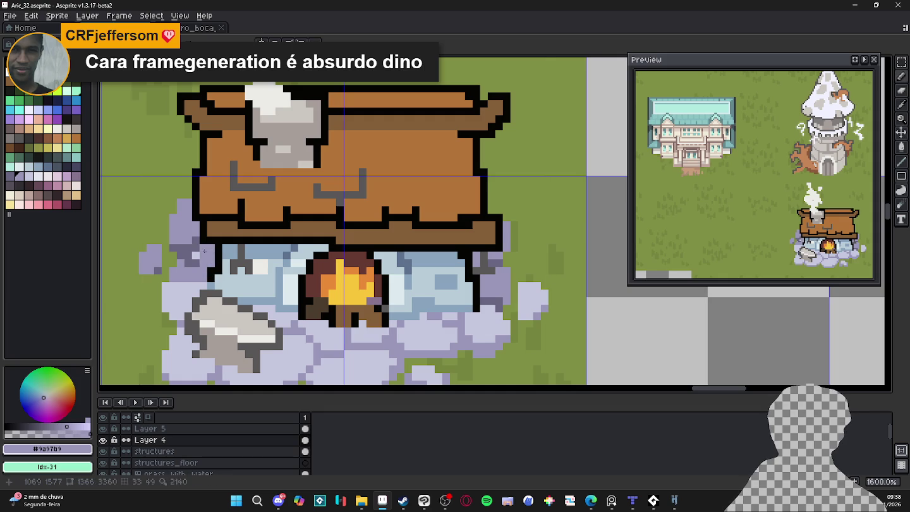
alt+click(197, 263)
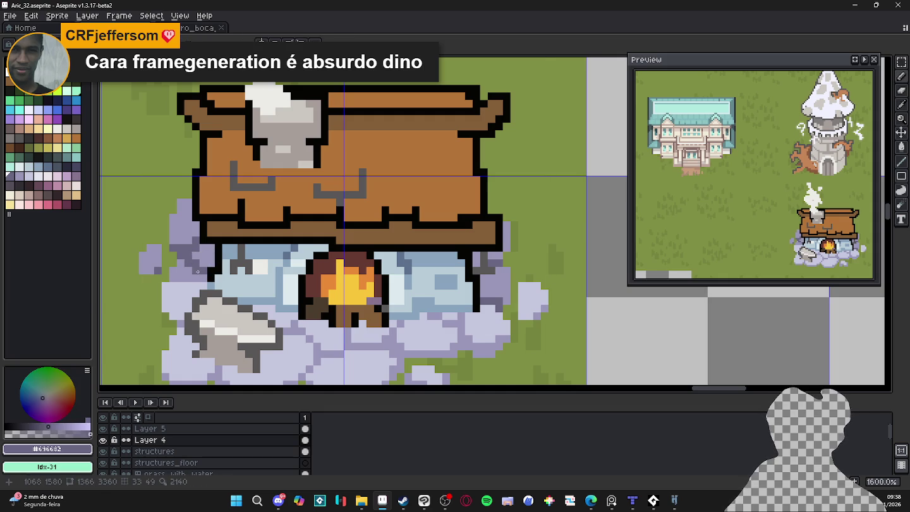
alt+click(185, 286)
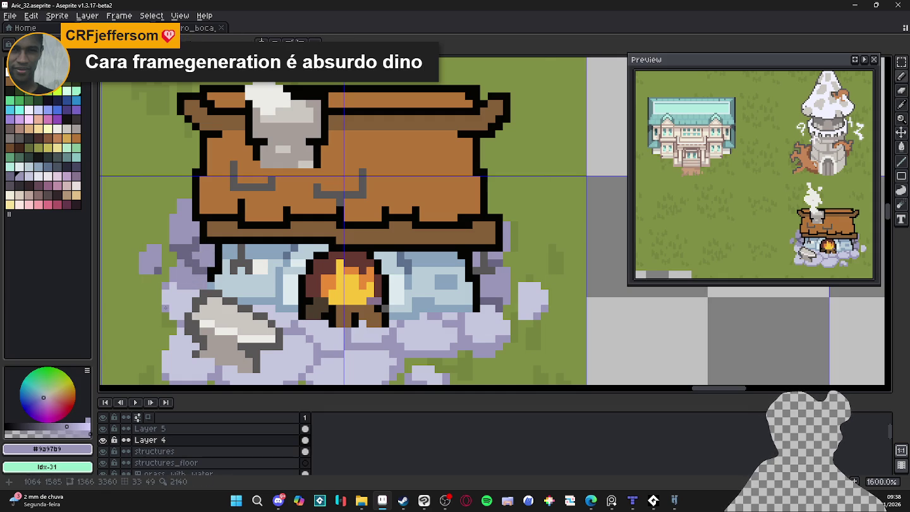
scroll(161, 321, down, 3)
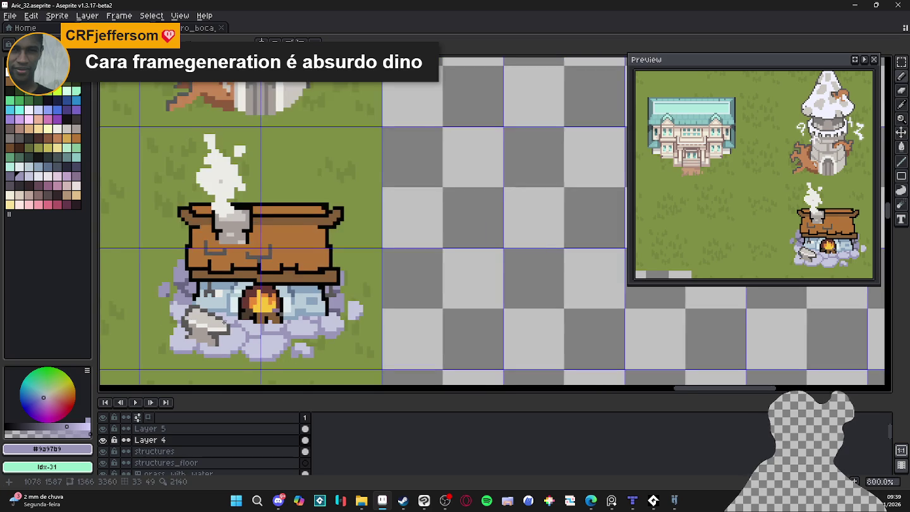
Zoom out to check the scene, then sample the #696682 purple-grey from a dark cobblestone.
scroll(250, 274, up, 3)
key(ctrl+shift+d)
drag(289, 260, 305, 268)
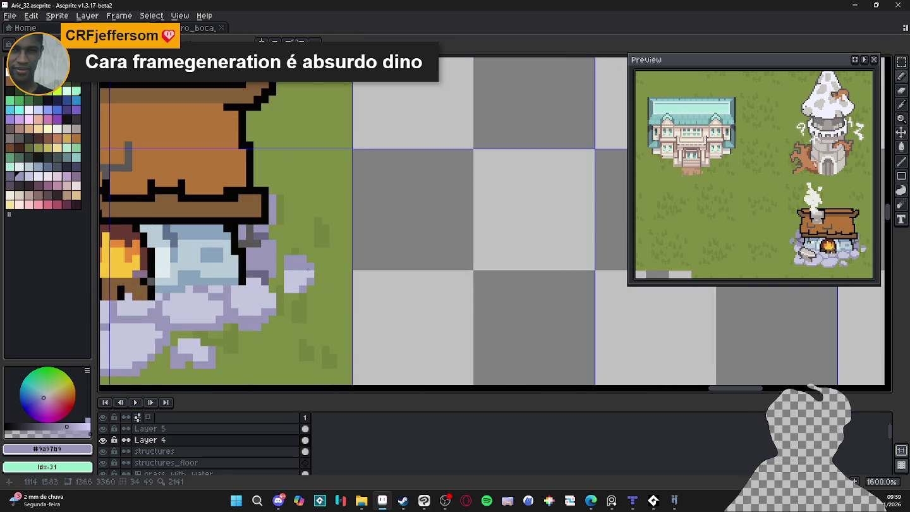
scroll(320, 283, down, 5)
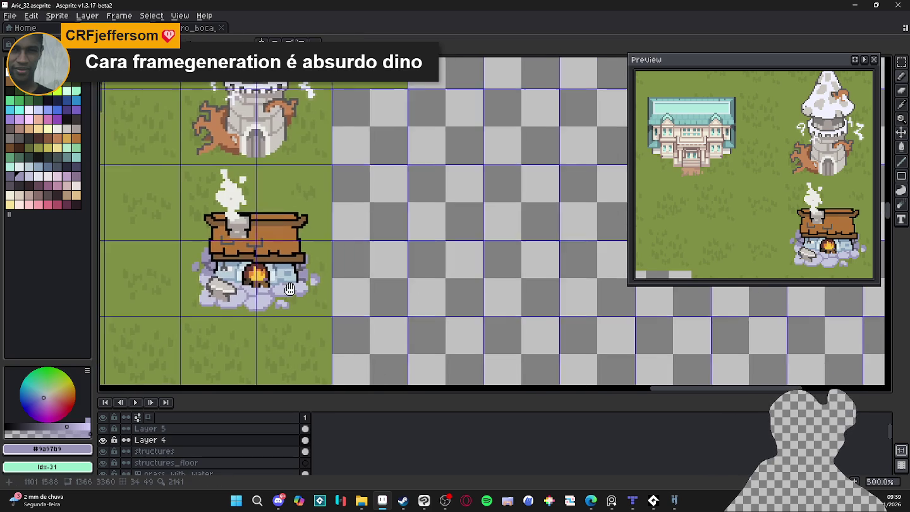
scroll(320, 282, down, 1)
scroll(320, 283, down, 1)
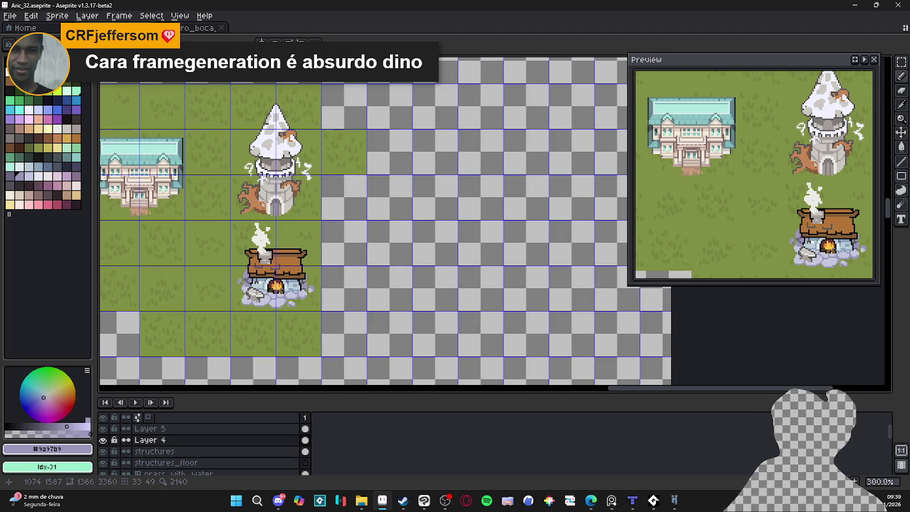
scroll(256, 291, up, 3)
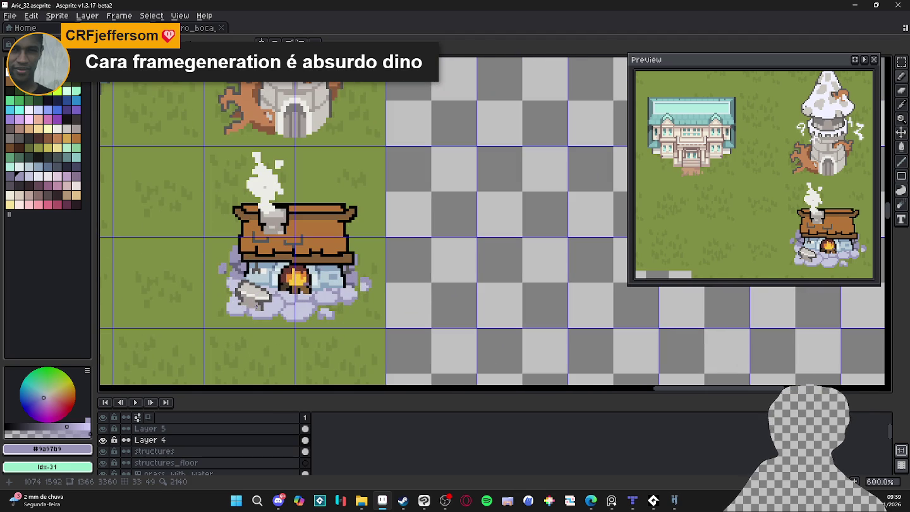
scroll(267, 312, up, 3)
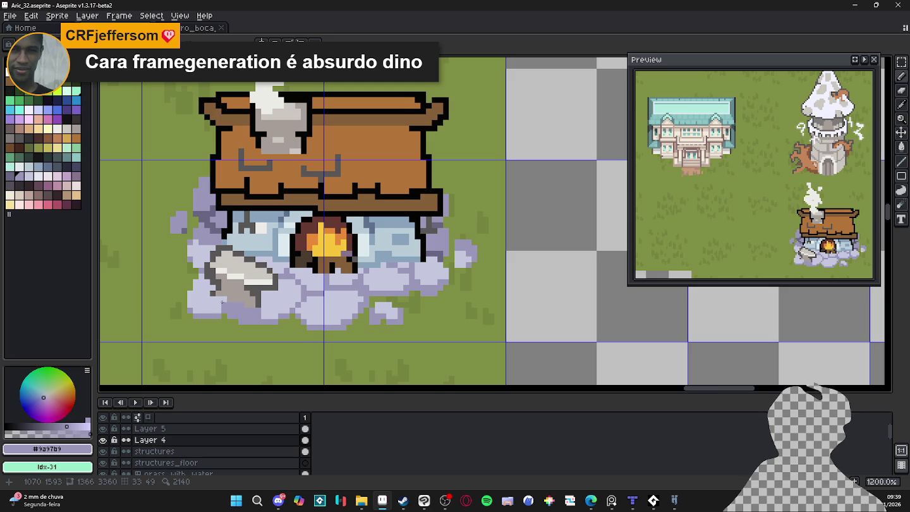
click(213, 308)
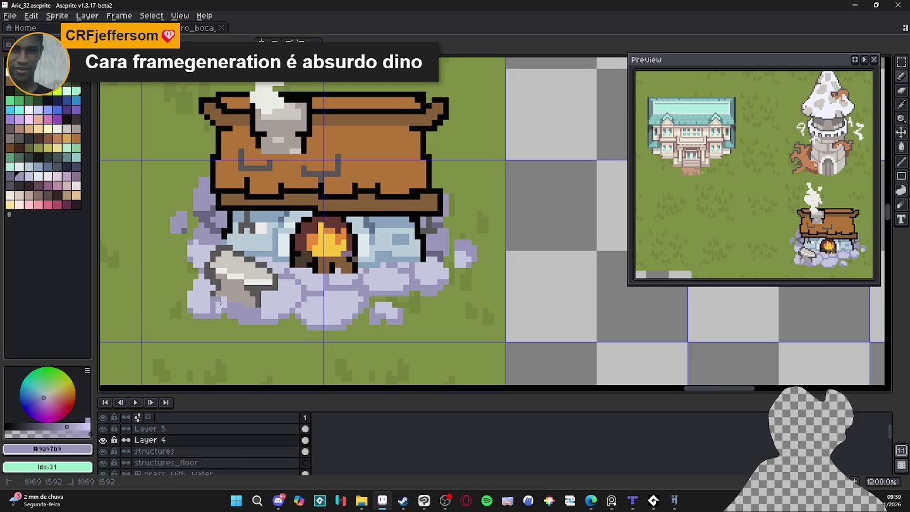
alt+click(220, 224)
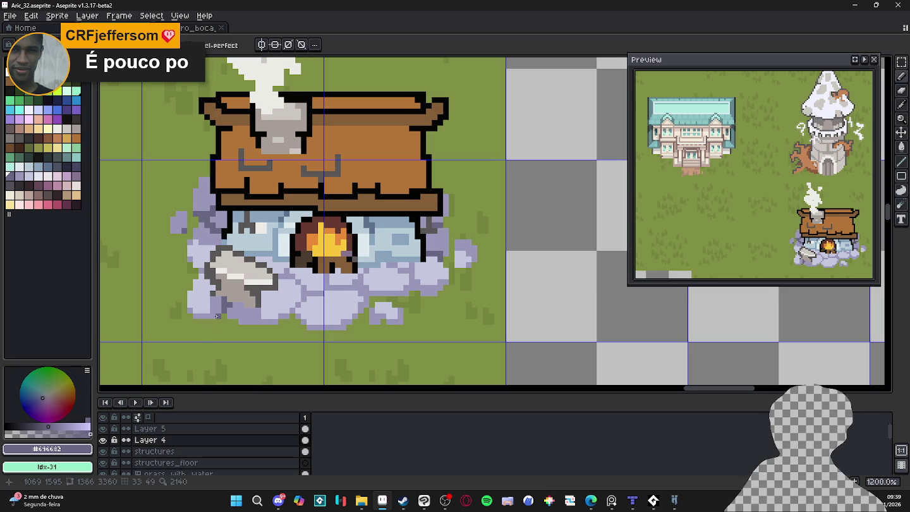
Sample the cobblestone shades, save, and paint a dark #696682 shadow pixel on the base.
alt+click(207, 312)
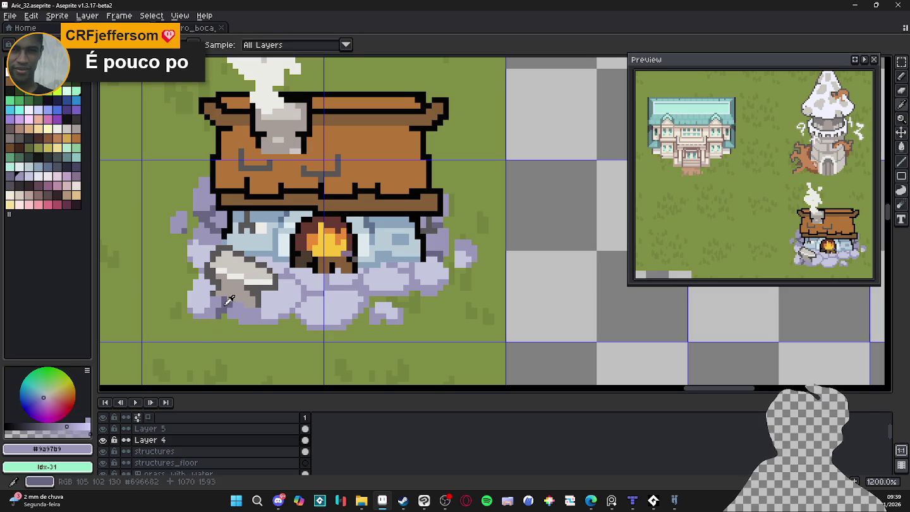
alt+click(241, 303)
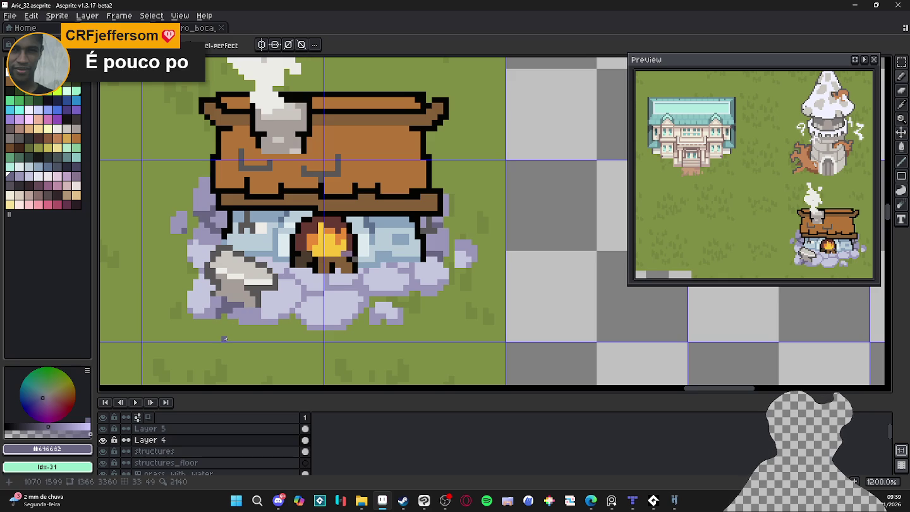
key(ctrl+s)
scroll(288, 284, up, 1)
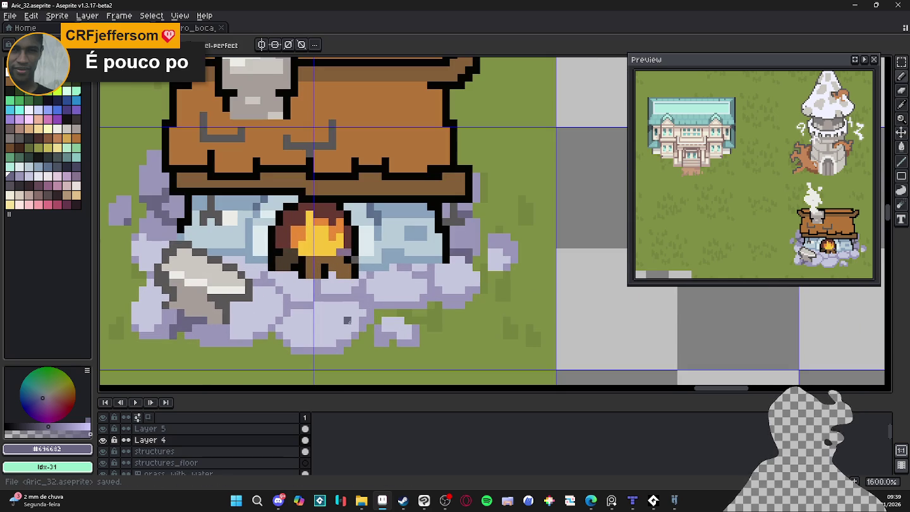
click(364, 299)
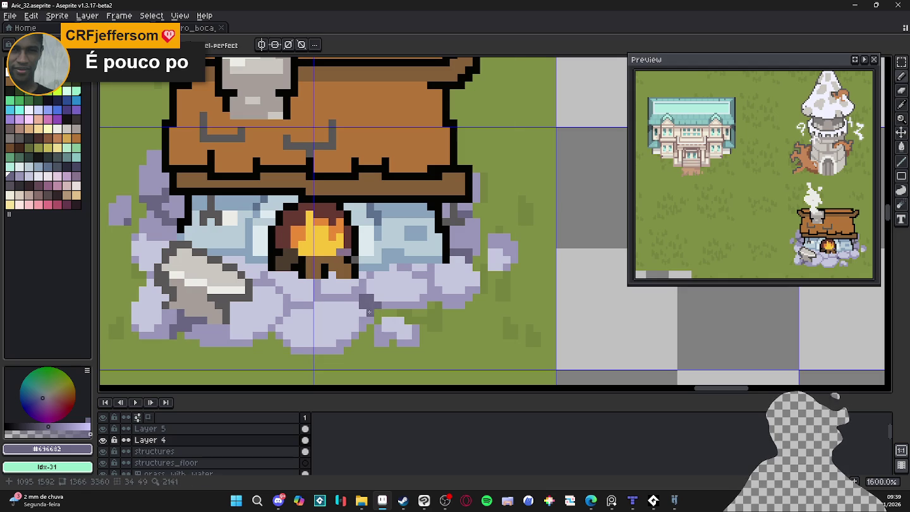
Add another #696682 shadow pixel to the cobblestones and save the file again.
scroll(384, 310, right, 1)
scroll(406, 304, up, 1)
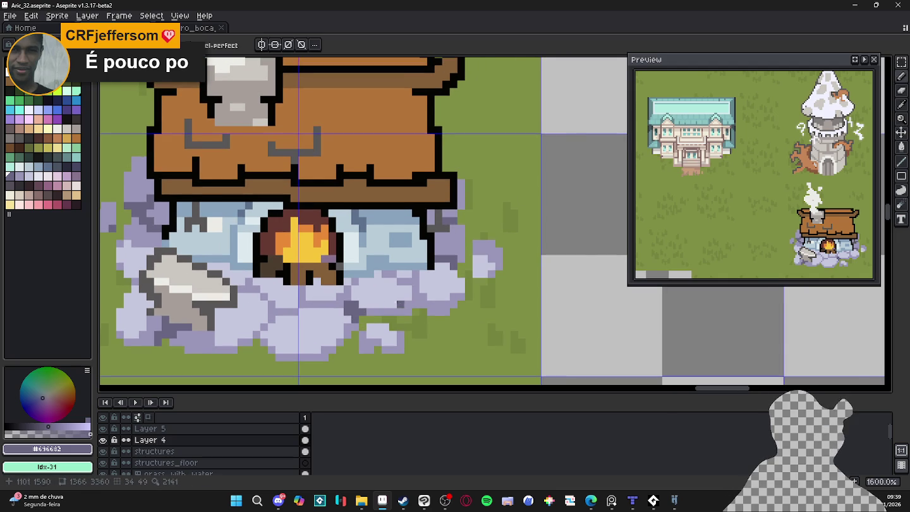
scroll(361, 294, down, 1)
scroll(361, 304, up, 2)
scroll(348, 329, down, 1)
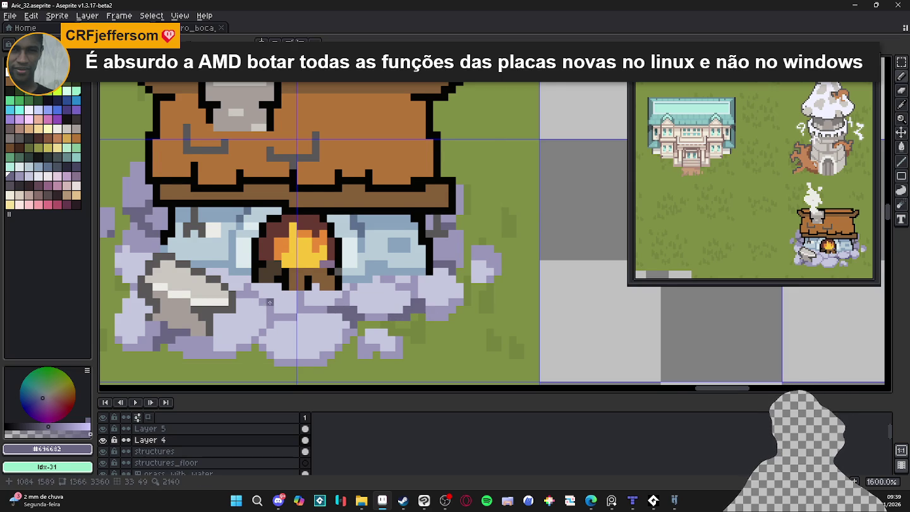
scroll(265, 302, left, 2)
scroll(278, 303, left, 1)
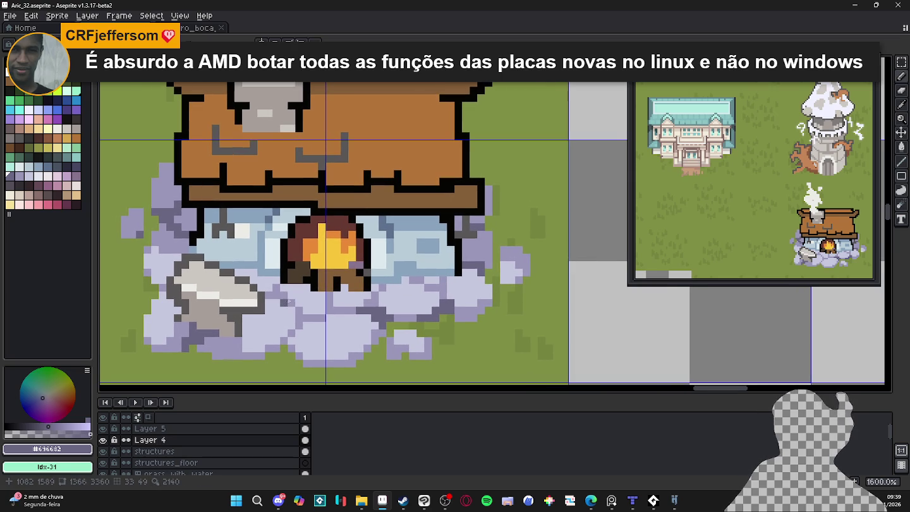
scroll(276, 303, up, 1)
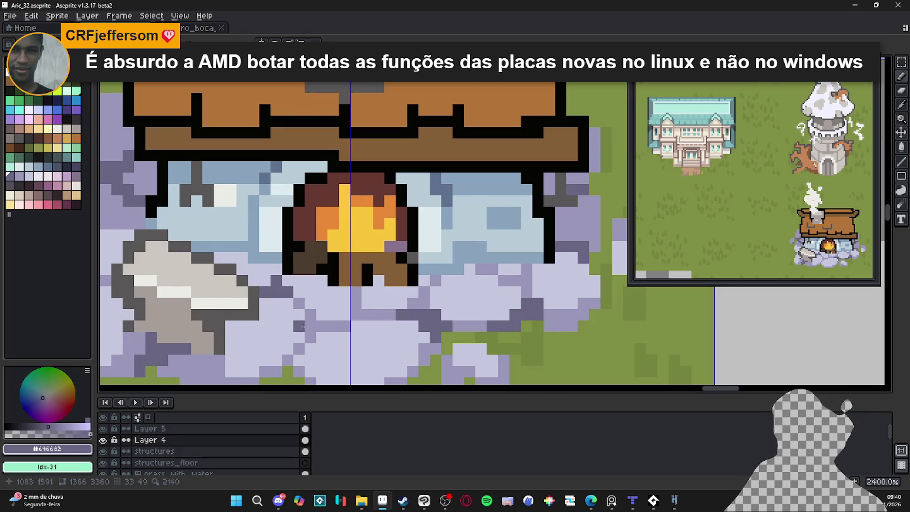
scroll(316, 322, up, 1)
drag(315, 321, 326, 322)
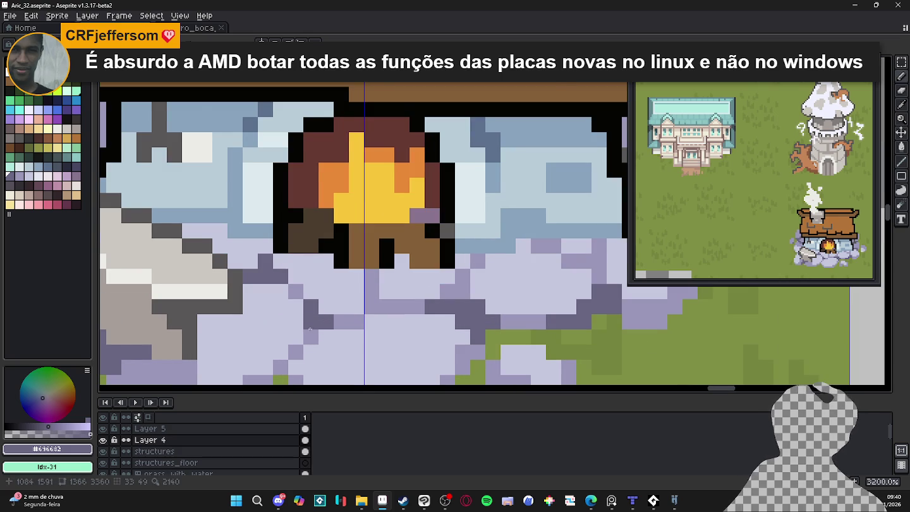
scroll(311, 329, down, 3)
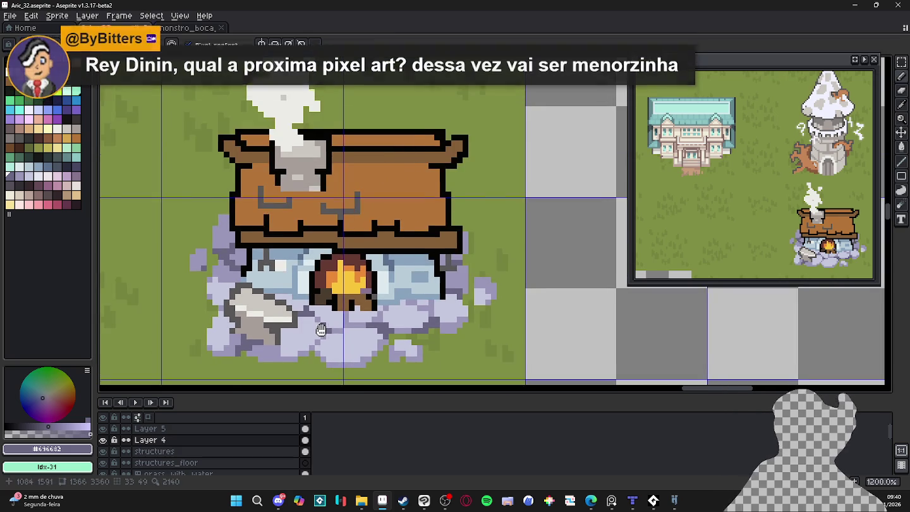
key(ctrl+s)
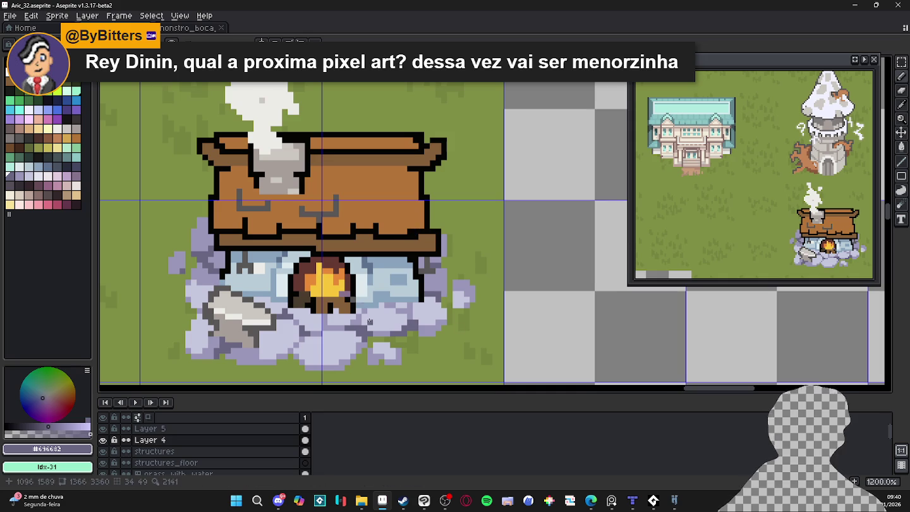
scroll(457, 295, up, 1)
alt+click(393, 278)
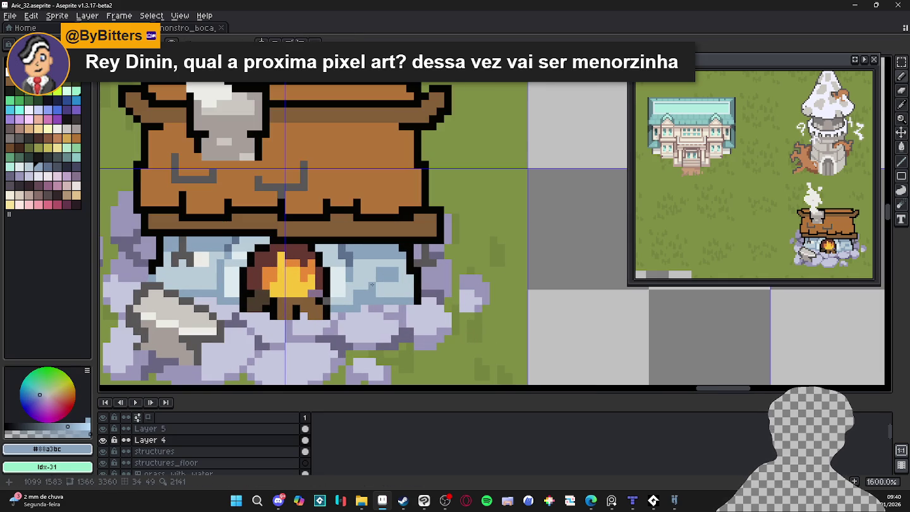
Sample the wall's #88a3bc blue and pencil darker stone-joint lines right of the fireplace.
alt+click(391, 284)
alt+click(372, 286)
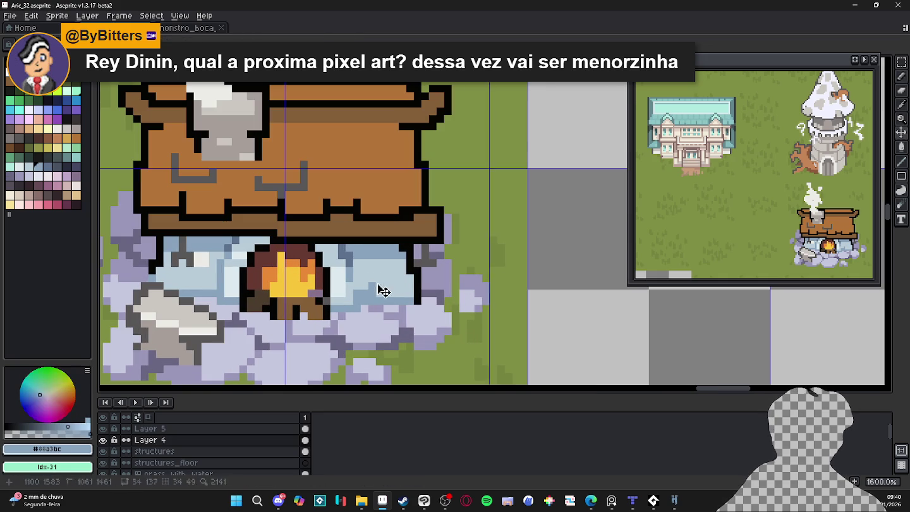
click(387, 279)
drag(395, 278, 409, 279)
click(387, 270)
click(387, 263)
Touch up the wall's right edge with a black outline pixel and a #5e718c blue-grey pixel.
alt+click(364, 285)
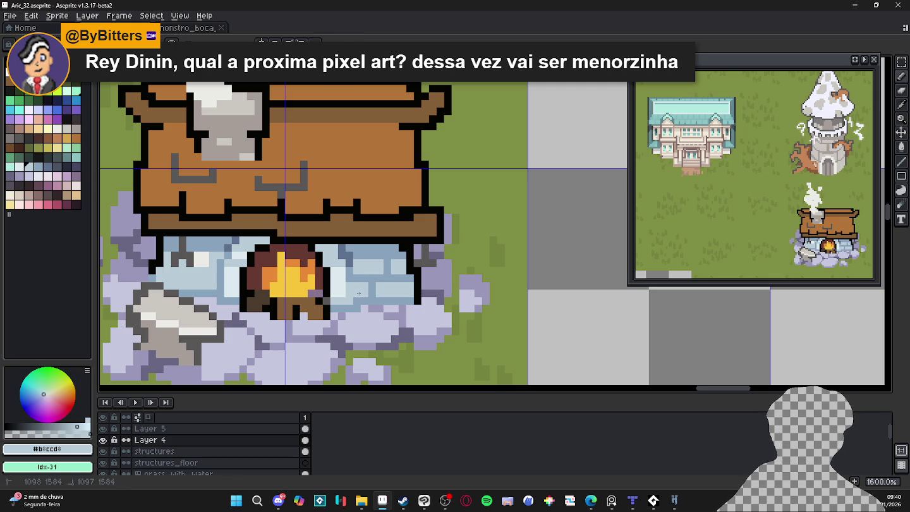
alt+click(349, 288)
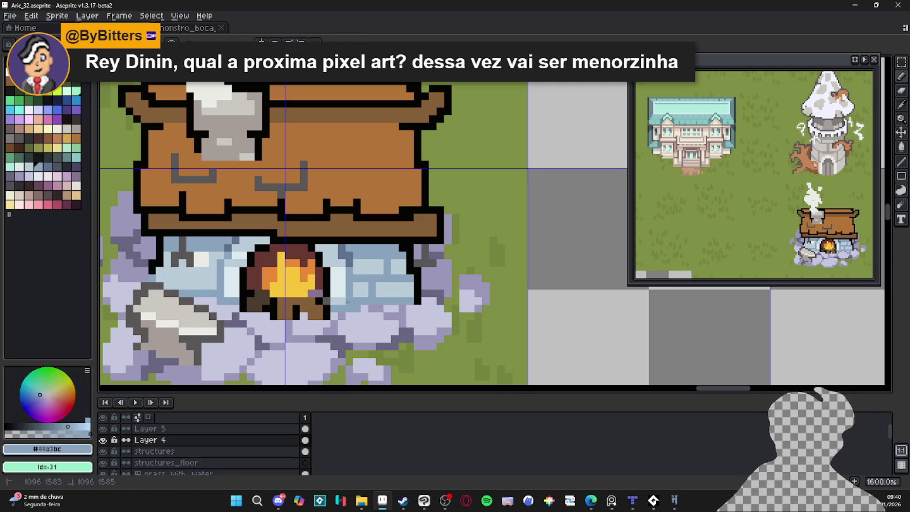
drag(347, 302, 373, 308)
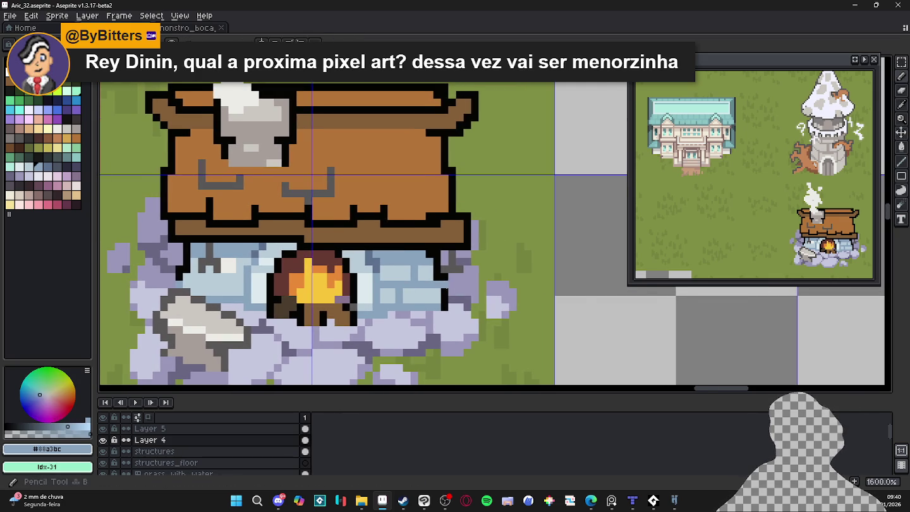
scroll(444, 288, up, 2)
alt+click(444, 288)
click(409, 283)
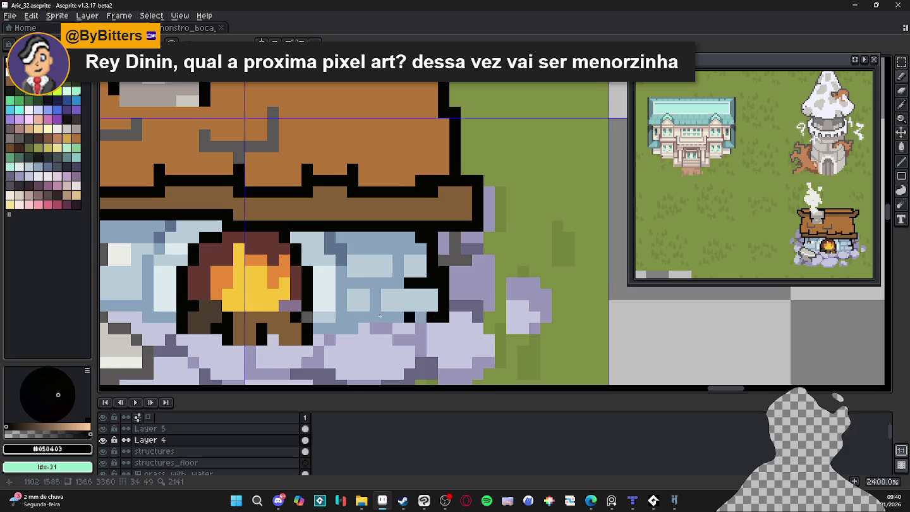
drag(420, 318, 432, 324)
alt+click(401, 288)
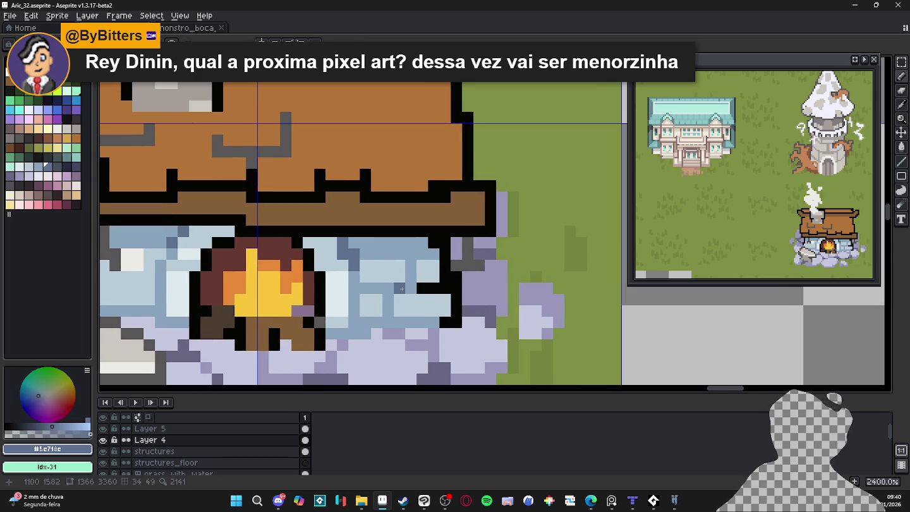
click(398, 288)
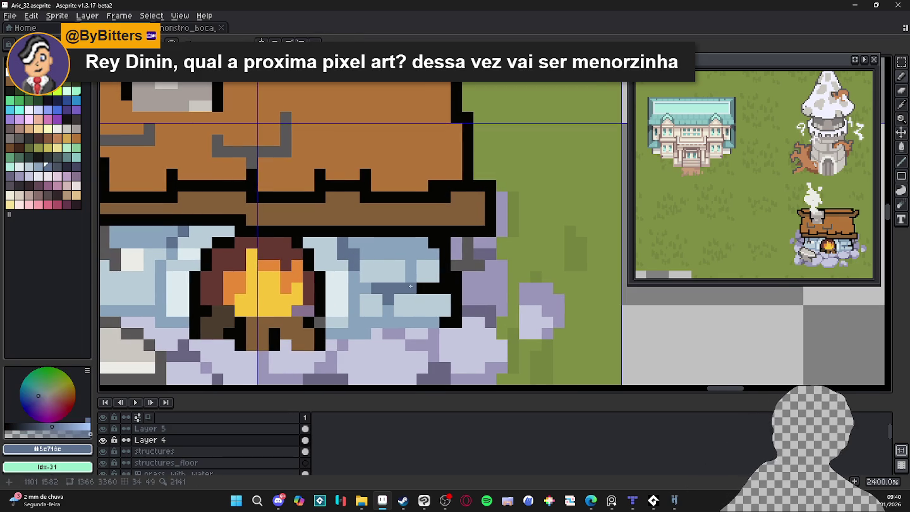
Resample the wall blues, undo the last change, and save Aric_32.aseprite.
scroll(409, 276, down, 2)
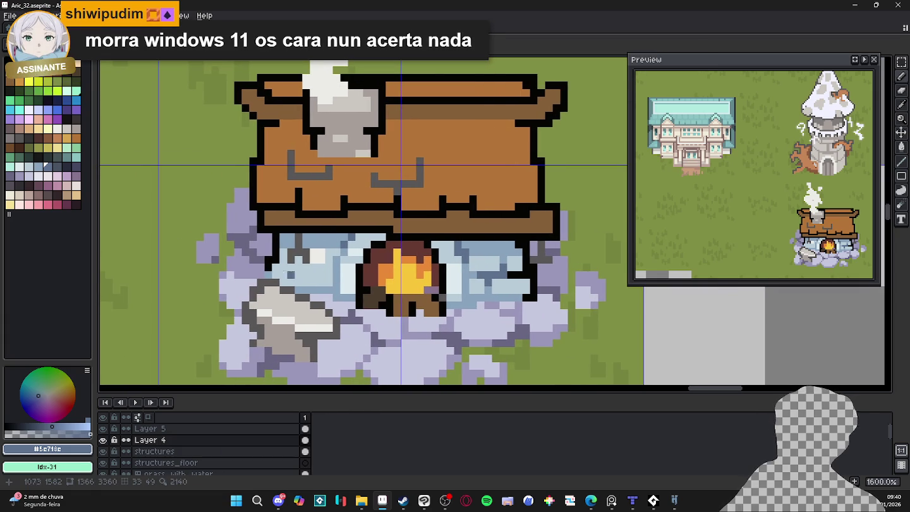
alt+click(291, 267)
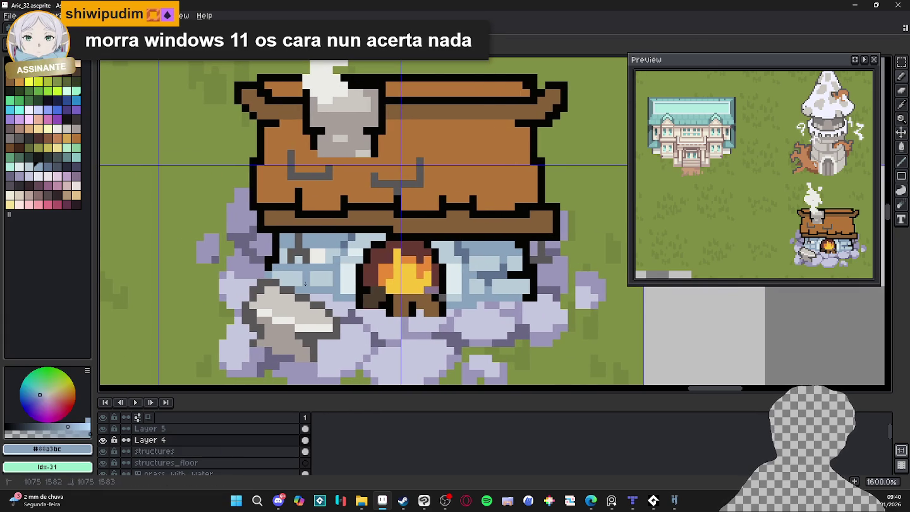
alt+click(352, 267)
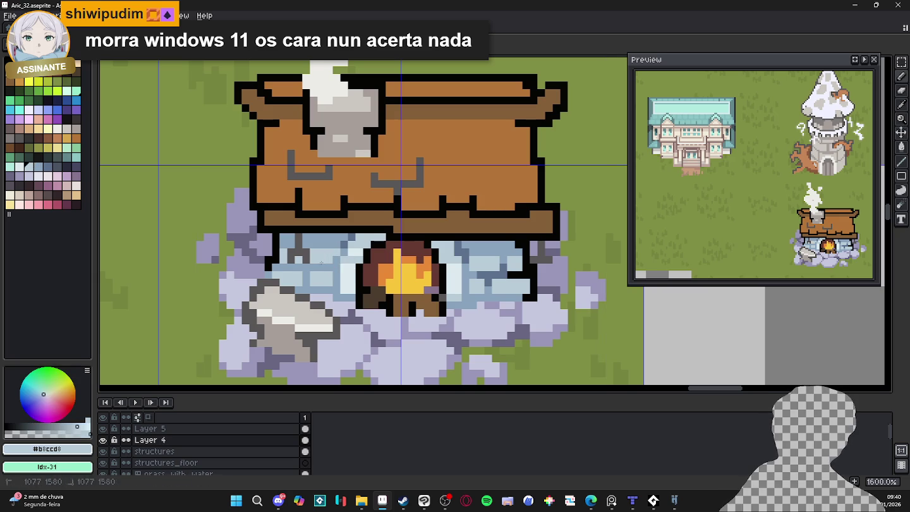
key(ctrl+z)
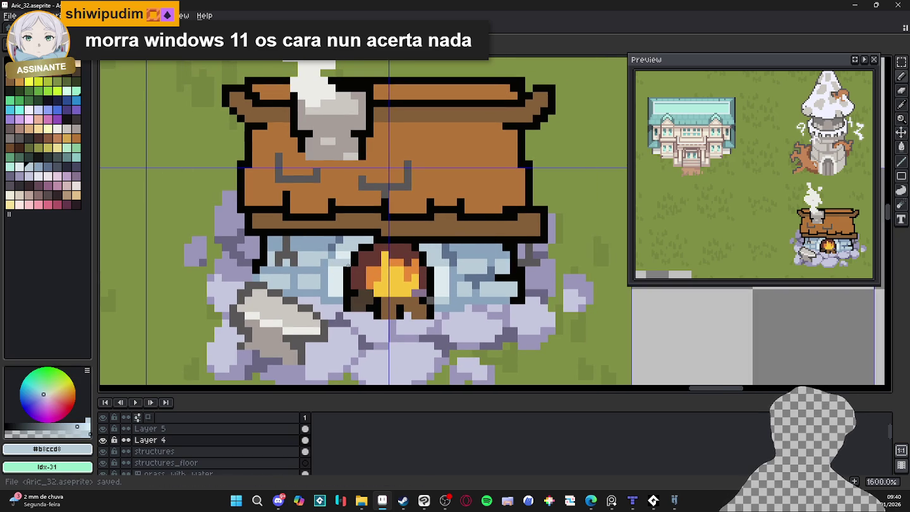
key(ctrl+s)
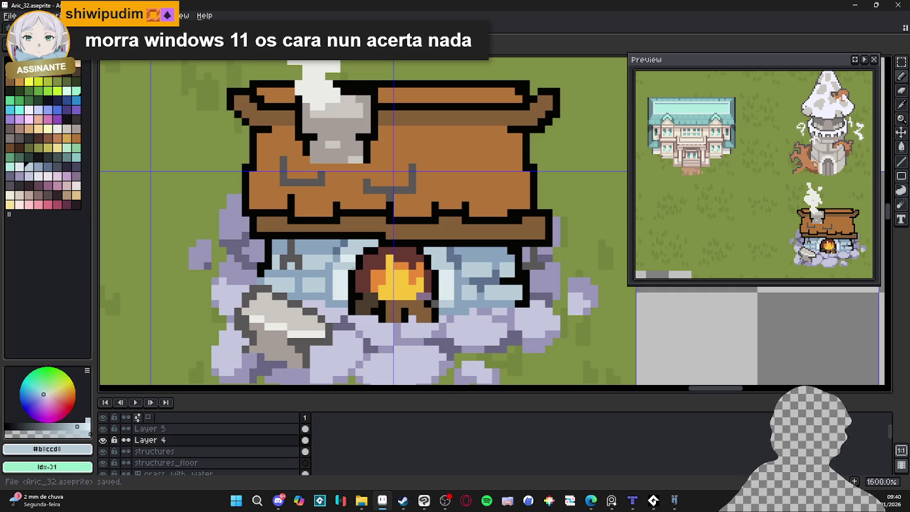
Survey the house and fireplace with zooms and pans, then set the roof's brown as foreground colour.
scroll(354, 267, down, 1)
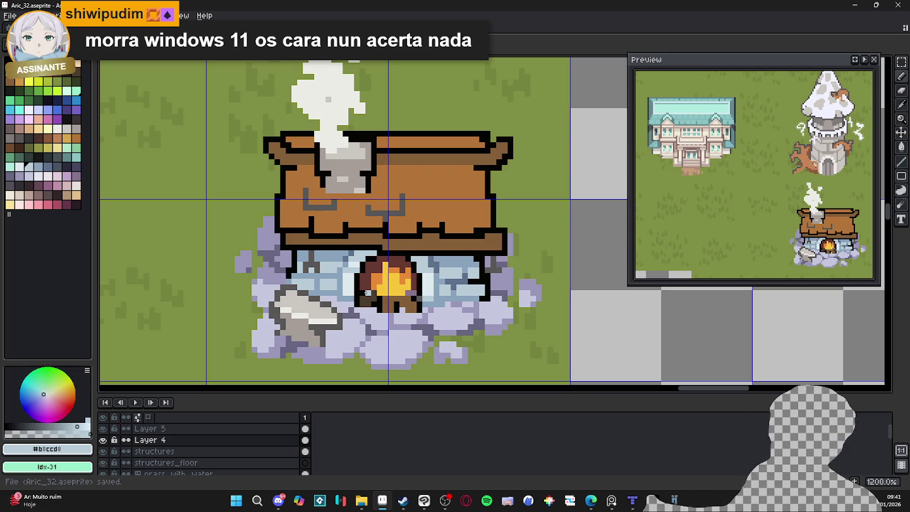
scroll(366, 292, down, 1)
scroll(366, 292, down, 1)
mouse_move(427, 364)
mouse_down()
mouse_move(406, 302)
mouse_move(381, 299)
mouse_up()
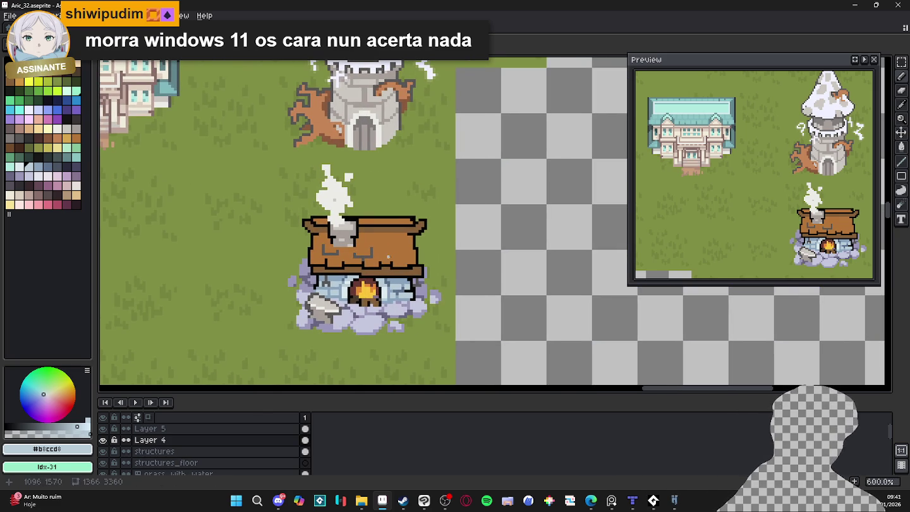
scroll(389, 255, up, 4)
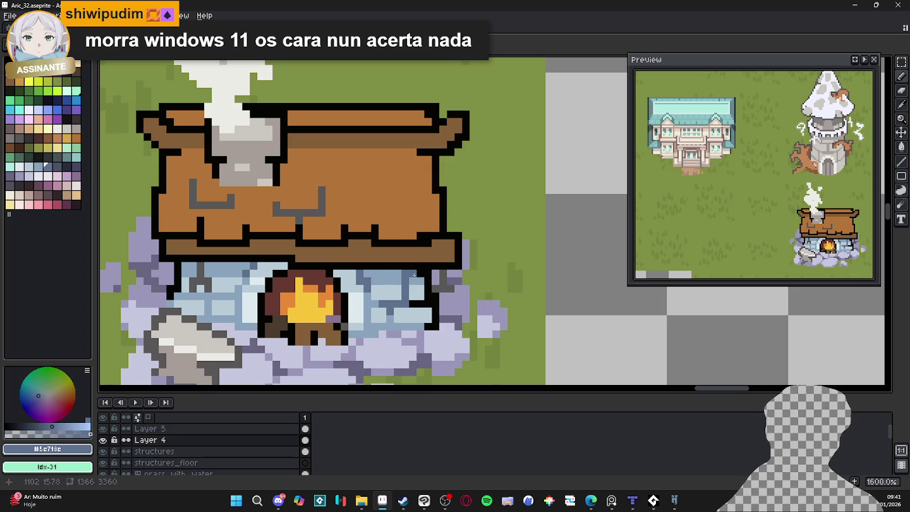
scroll(398, 271, up, 2)
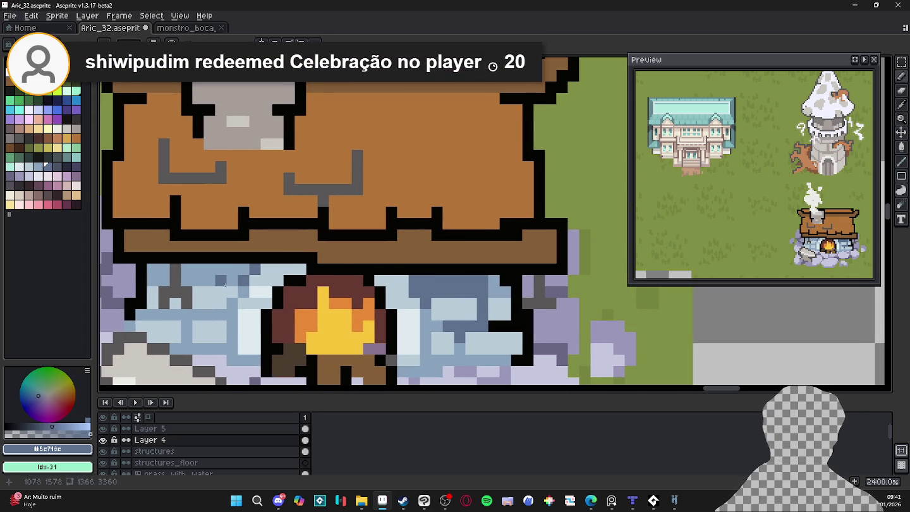
drag(232, 284, 291, 293)
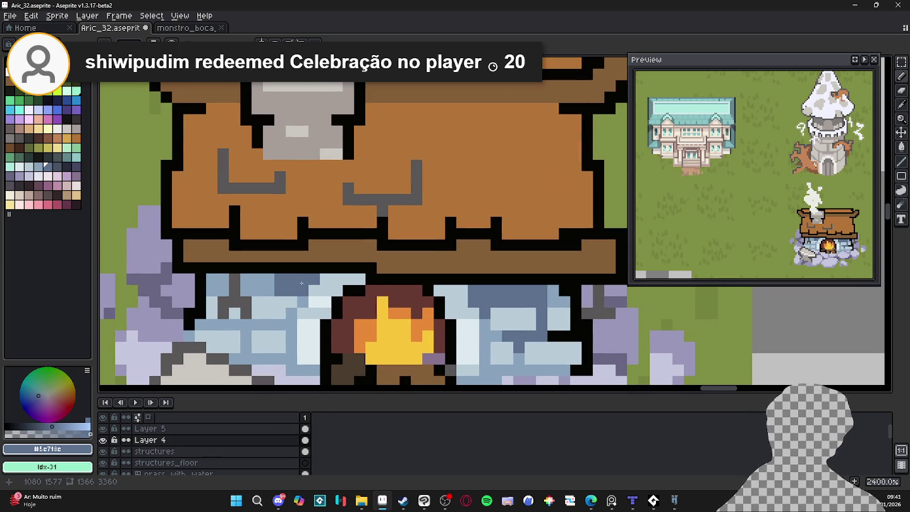
scroll(249, 277, down, 2)
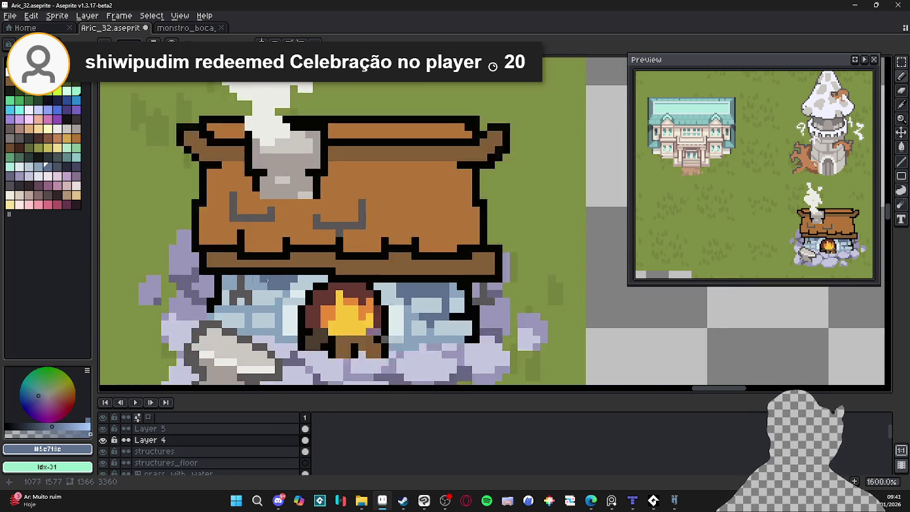
scroll(249, 277, down, 1)
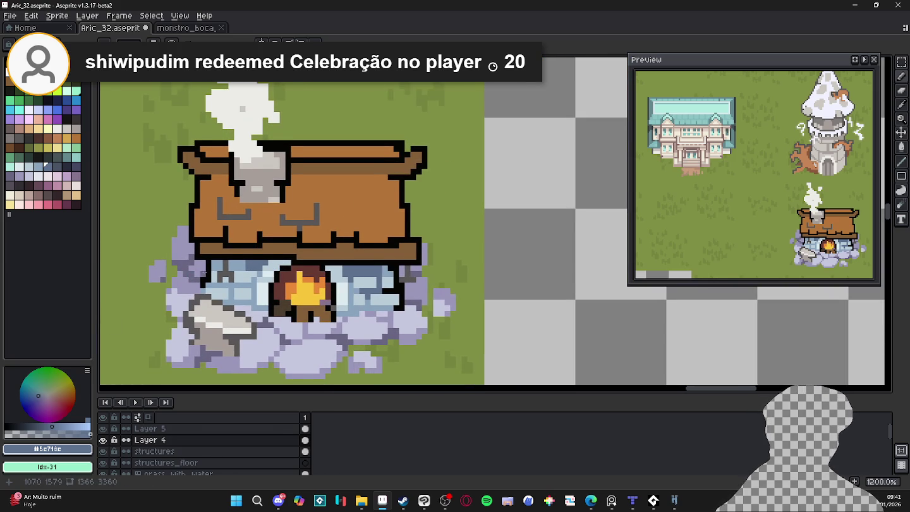
drag(202, 273, 195, 269)
alt+click(366, 252)
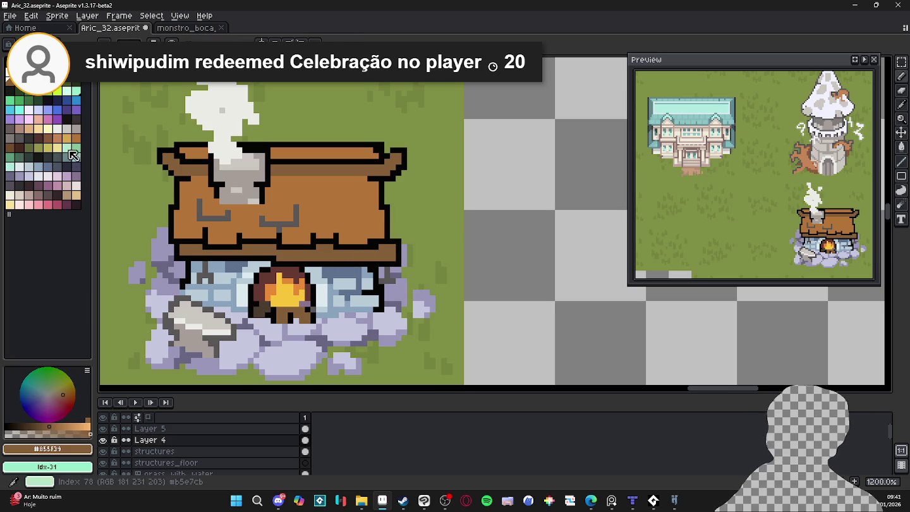
Paint darker brown along the roof's bottom beam from the middle toward its left end.
scroll(352, 244, up, 1)
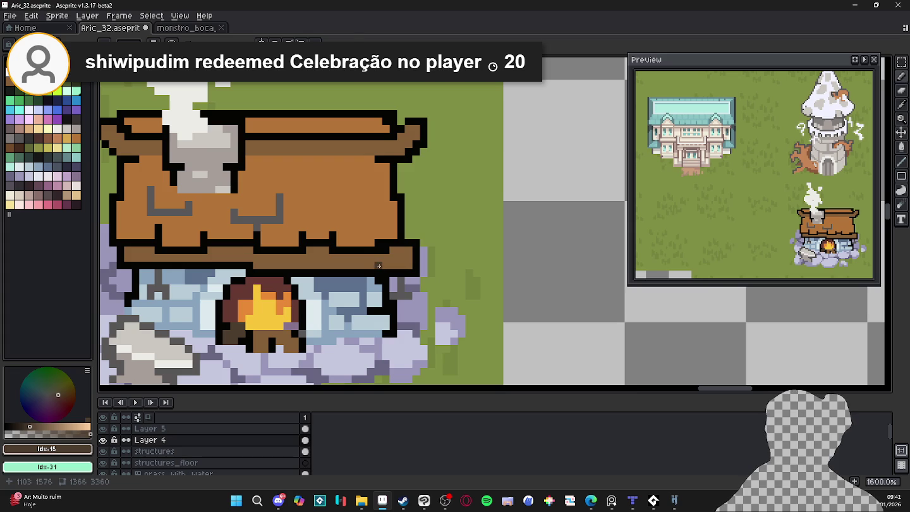
key(alt)
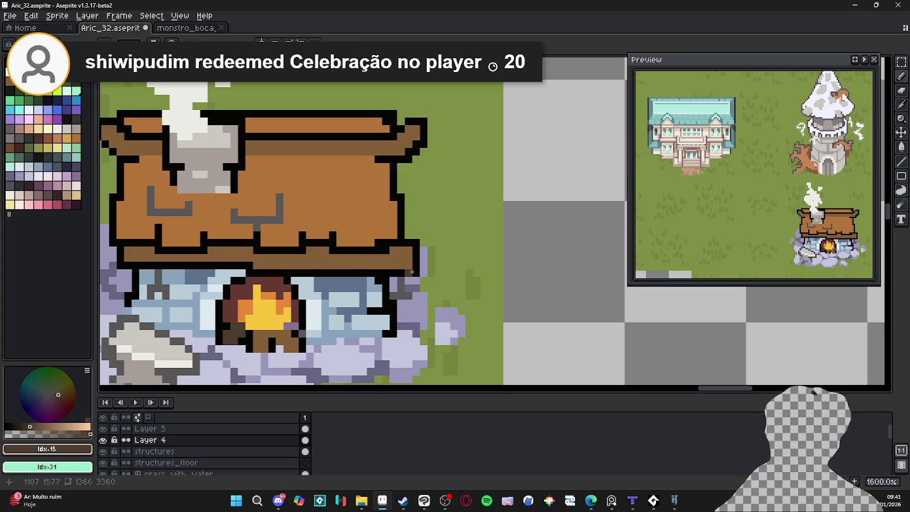
drag(396, 266, 344, 257)
drag(285, 265, 264, 268)
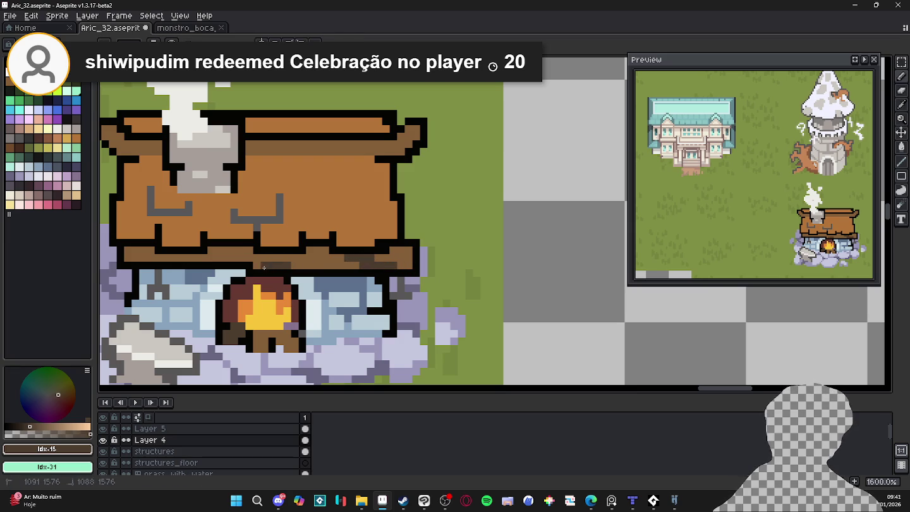
click(297, 262)
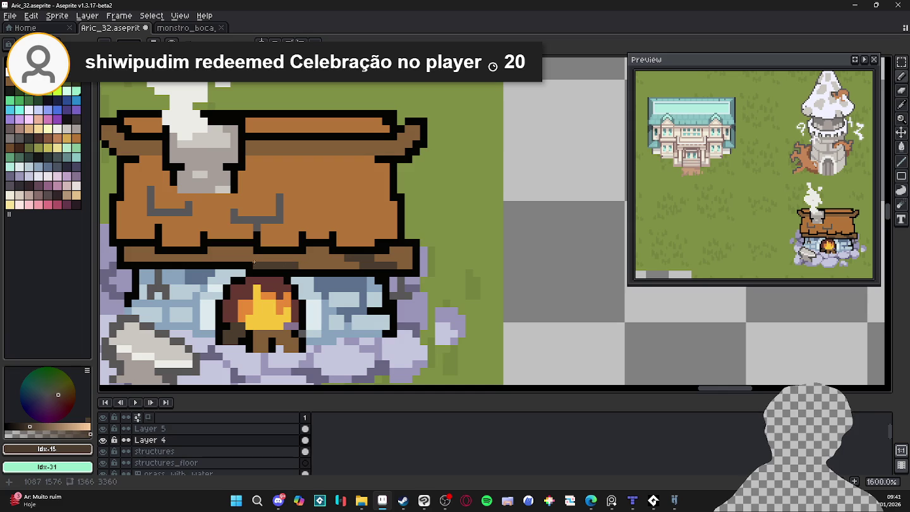
drag(255, 257, 212, 250)
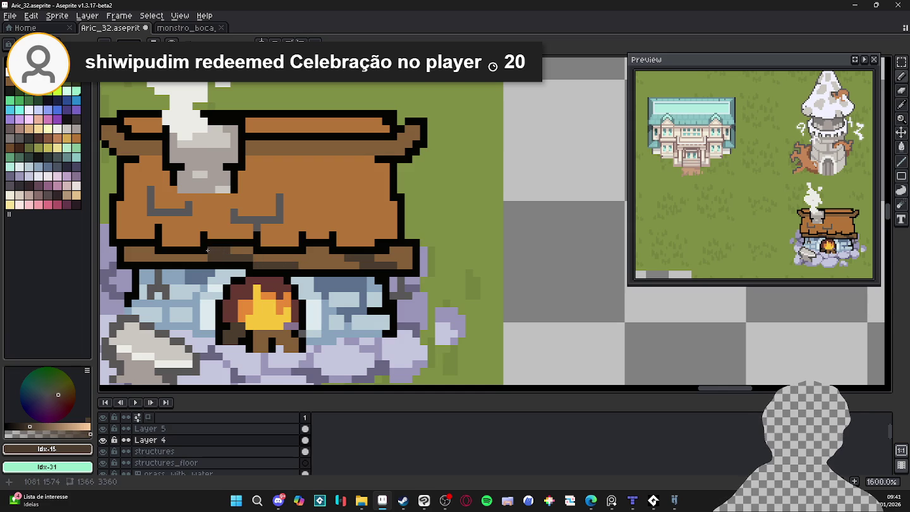
drag(145, 257, 156, 255)
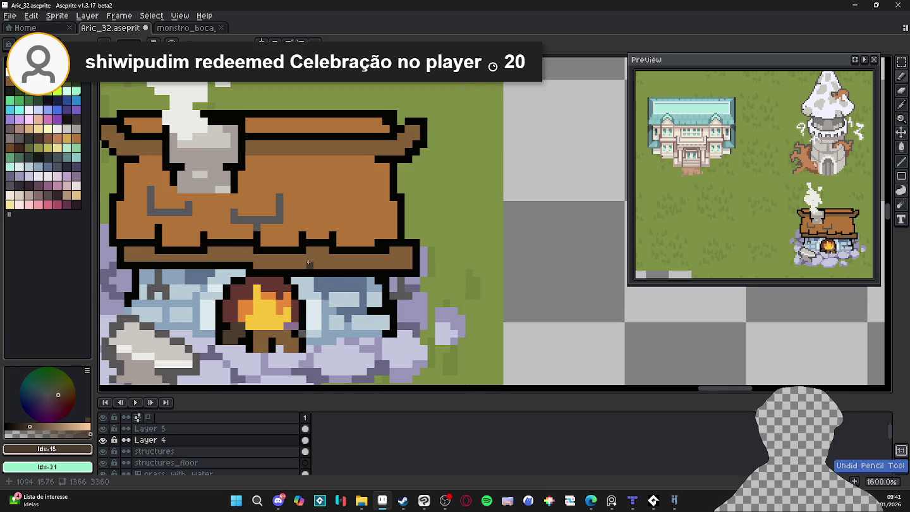
Extend the dark brown beam stroke across the right section of the bottom plank.
scroll(313, 258, up, 1)
mouse_move(313, 258)
mouse_down()
mouse_move(356, 266)
mouse_move(281, 262)
mouse_move(328, 278)
mouse_up()
click(413, 266)
drag(416, 261, 459, 255)
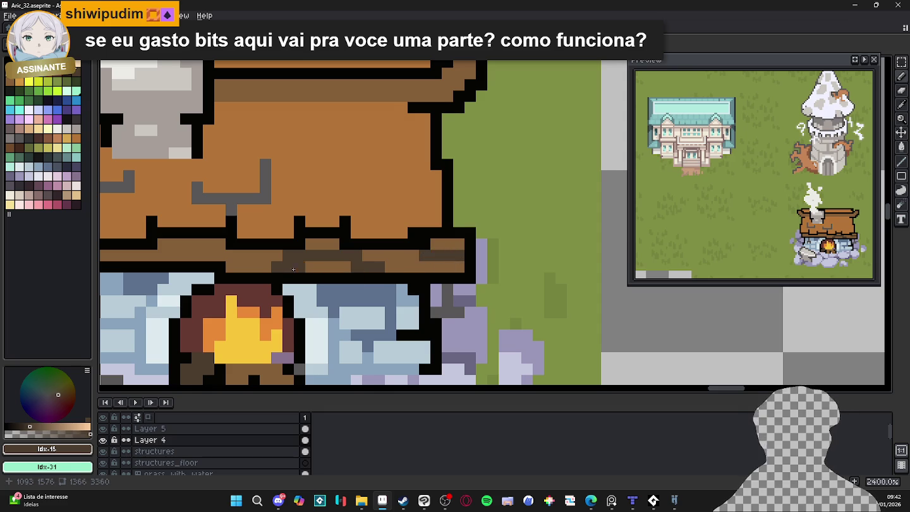
drag(288, 266, 336, 271)
mouse_move(183, 259)
mouse_down()
mouse_move(248, 266)
mouse_move(192, 256)
mouse_up()
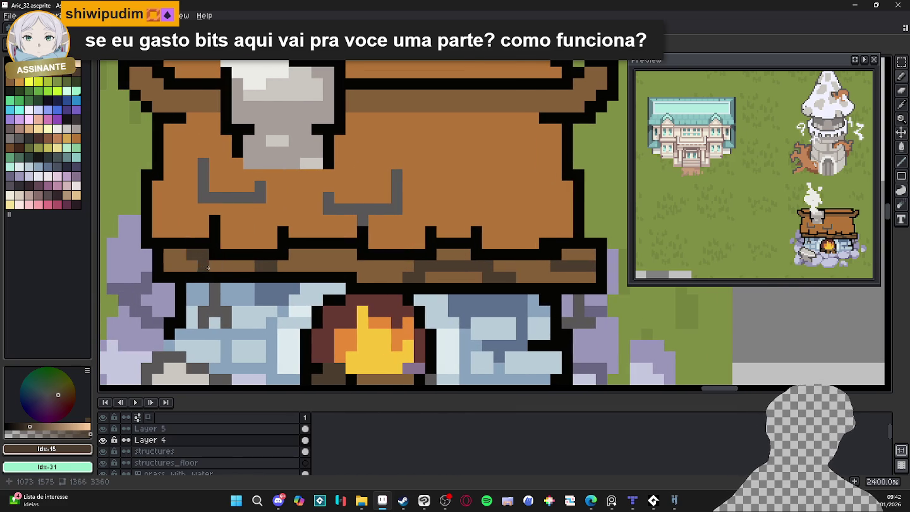
Try a different brown shade, undo a beam stroke, and fix a few beam pixels.
alt+click(194, 265)
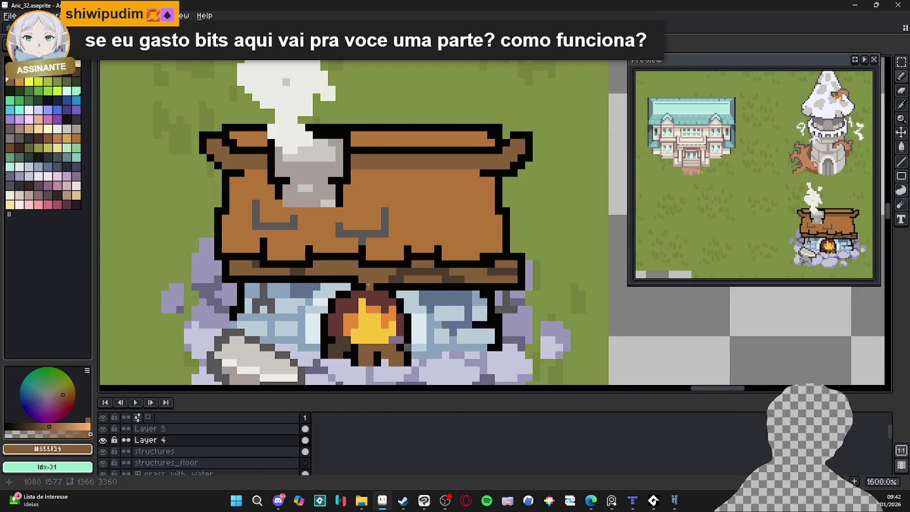
scroll(354, 278, down, 2)
scroll(398, 275, up, 2)
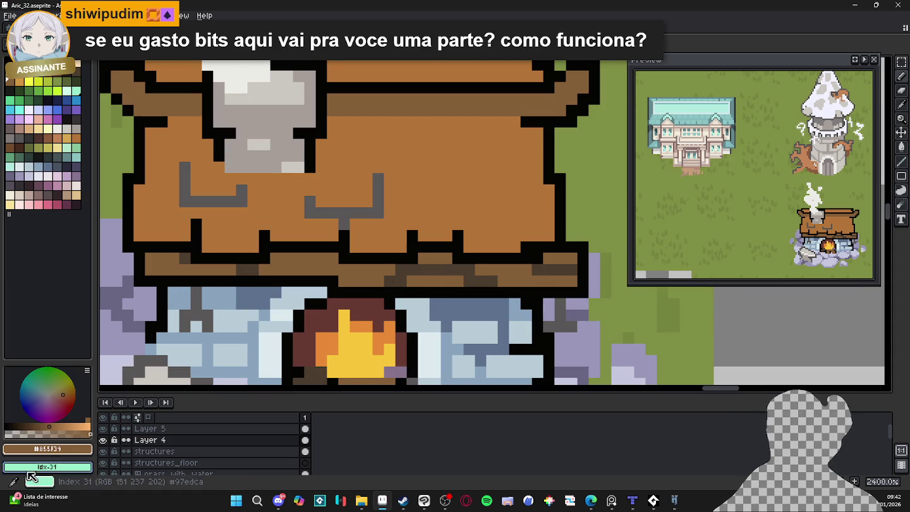
click(46, 431)
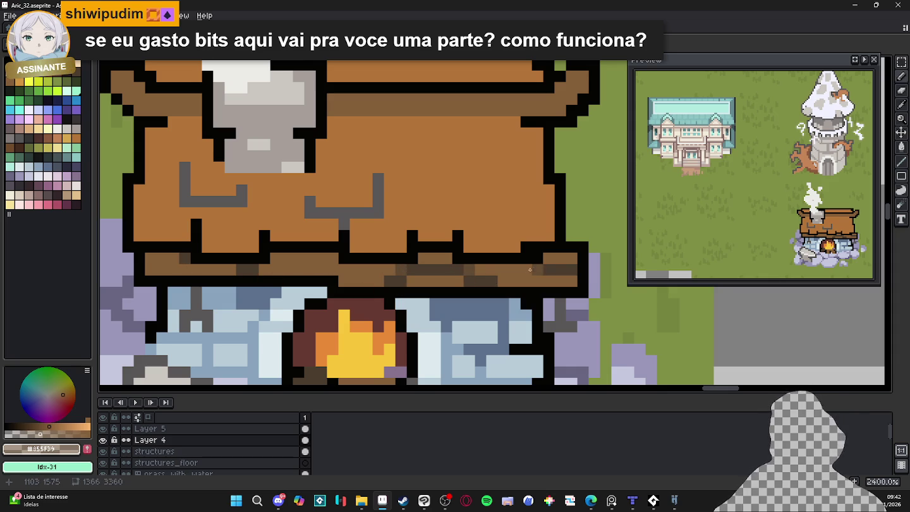
alt+click(461, 278)
key(ctrl+z)
key(ctrl+z)
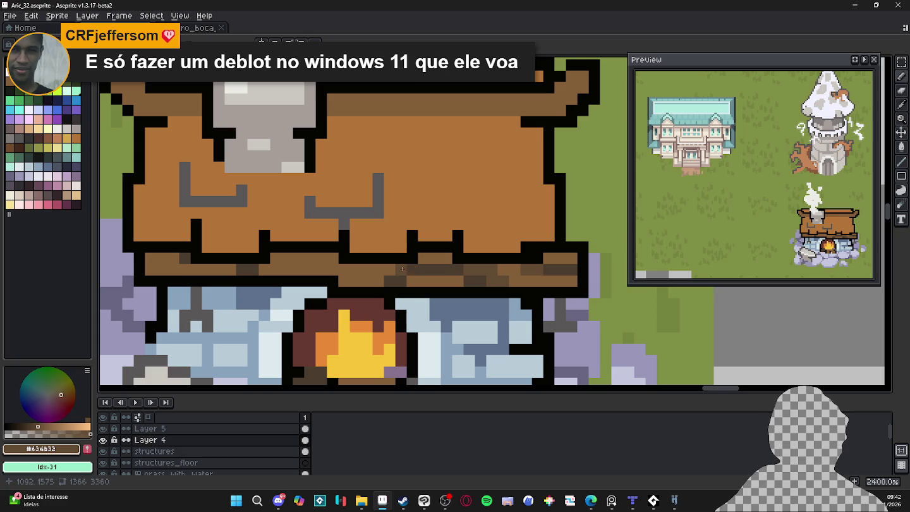
scroll(403, 268, down, 5)
scroll(263, 279, up, 6)
drag(263, 280, 269, 276)
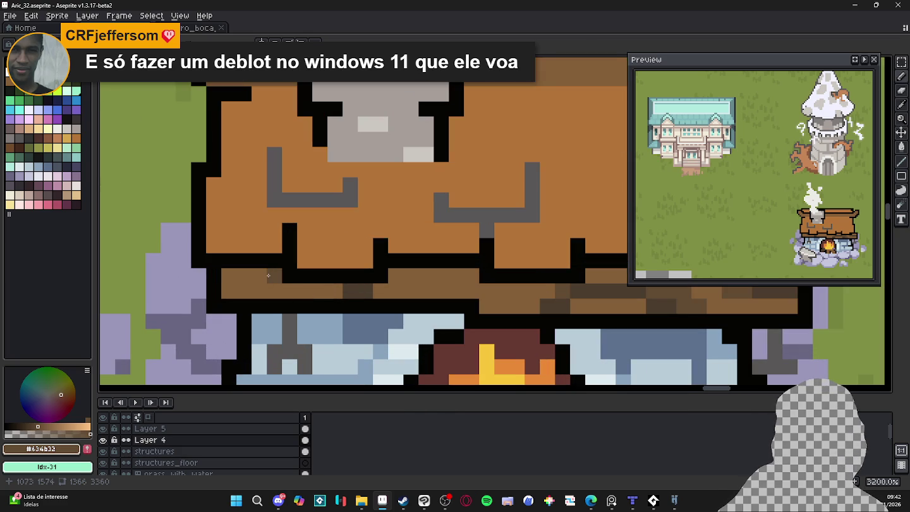
click(268, 276)
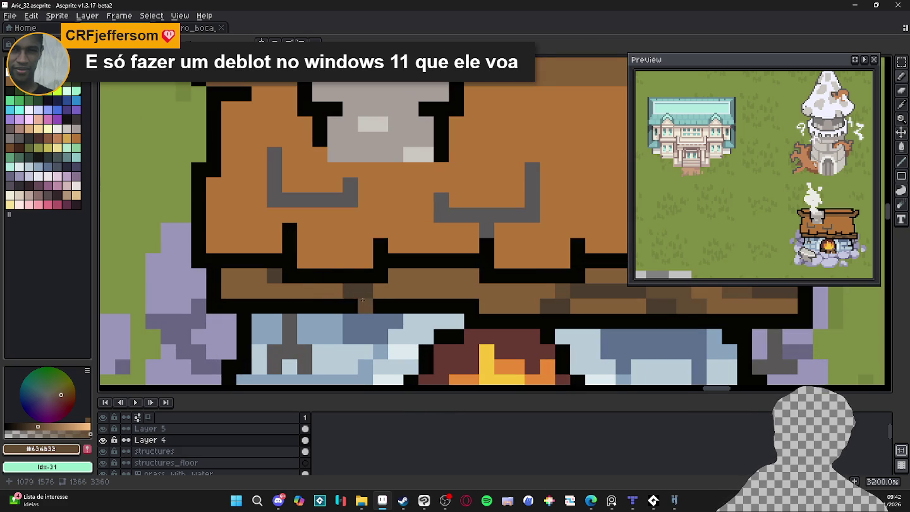
Darken more segments of the roof trim with the beam's dark brown and save the file.
scroll(381, 294, down, 4)
scroll(369, 283, up, 3)
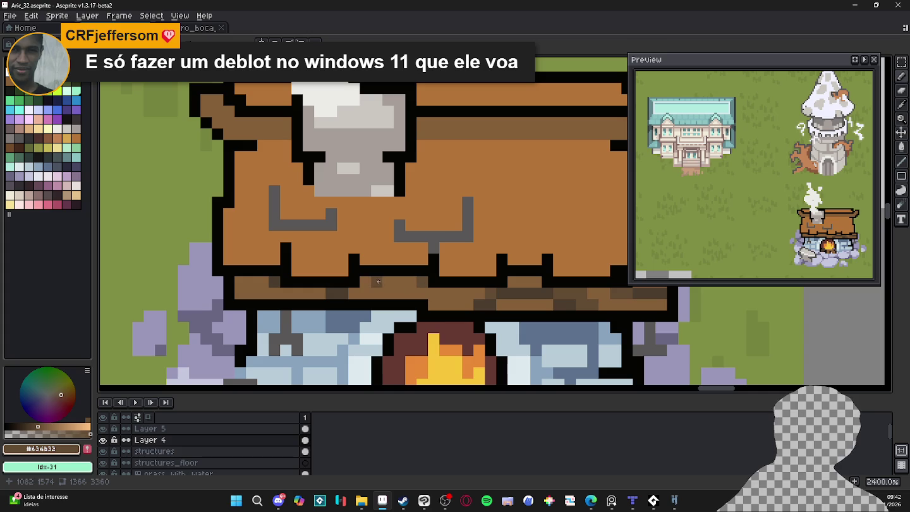
scroll(368, 284, down, 1)
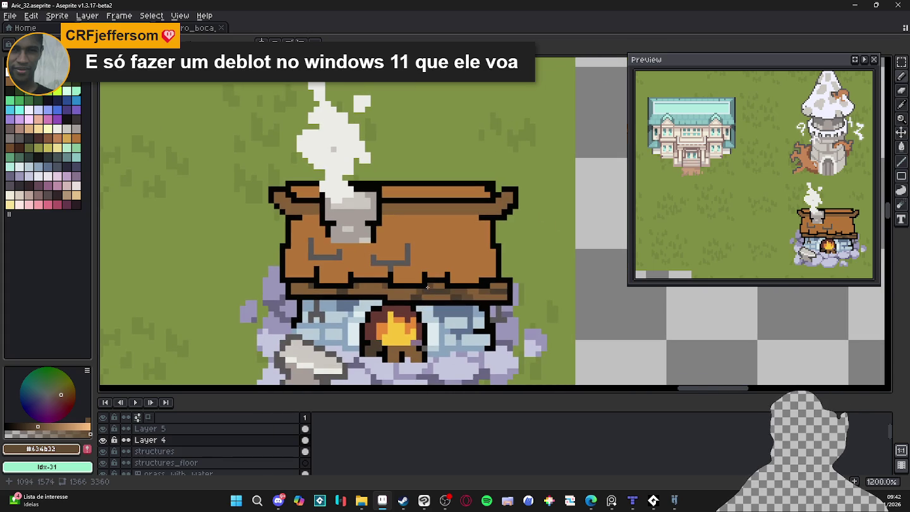
scroll(401, 284, down, 1)
drag(401, 284, 381, 276)
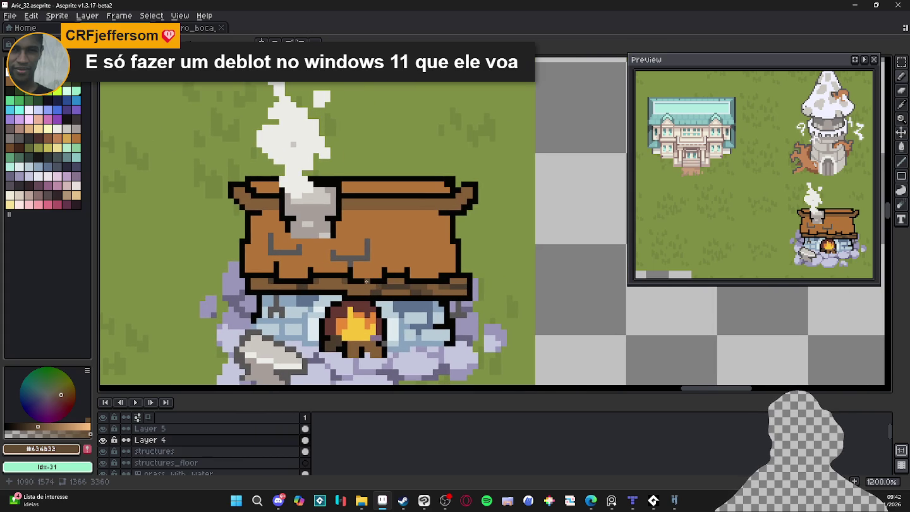
scroll(443, 296, up, 1)
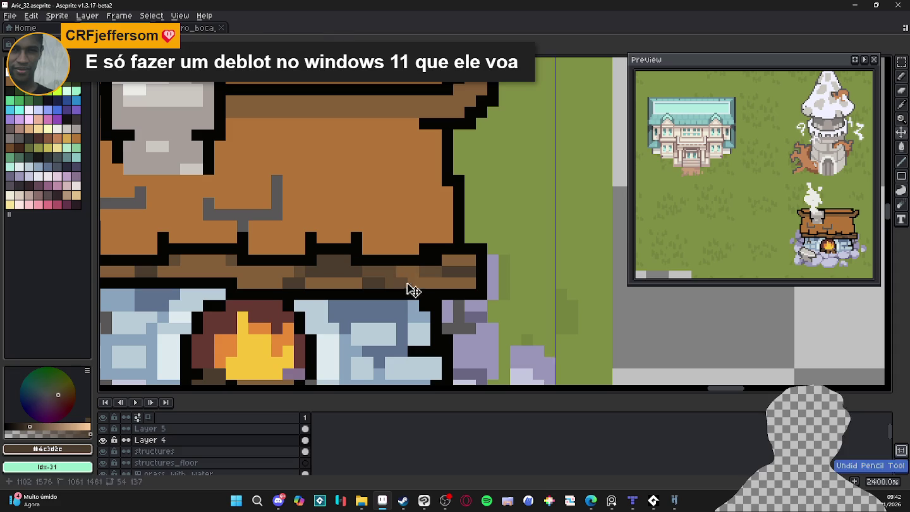
alt+click(396, 267)
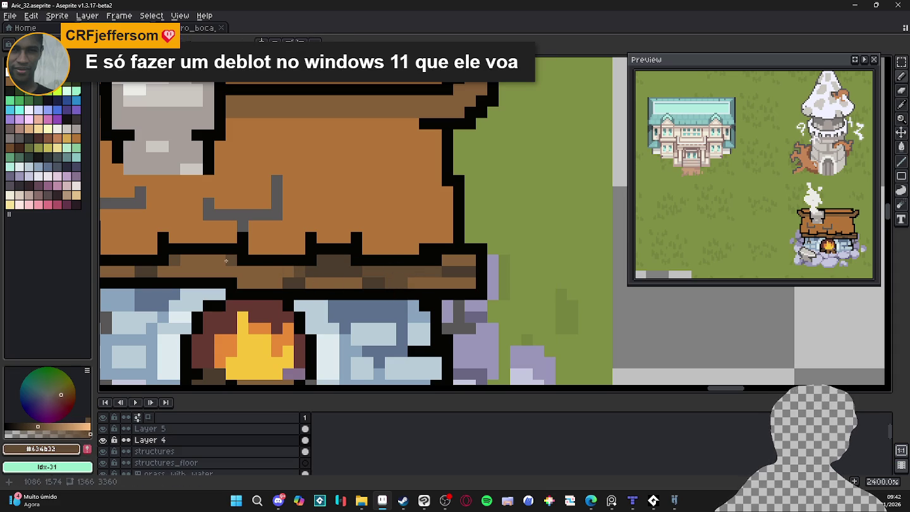
drag(226, 260, 177, 260)
scroll(219, 284, left, 3)
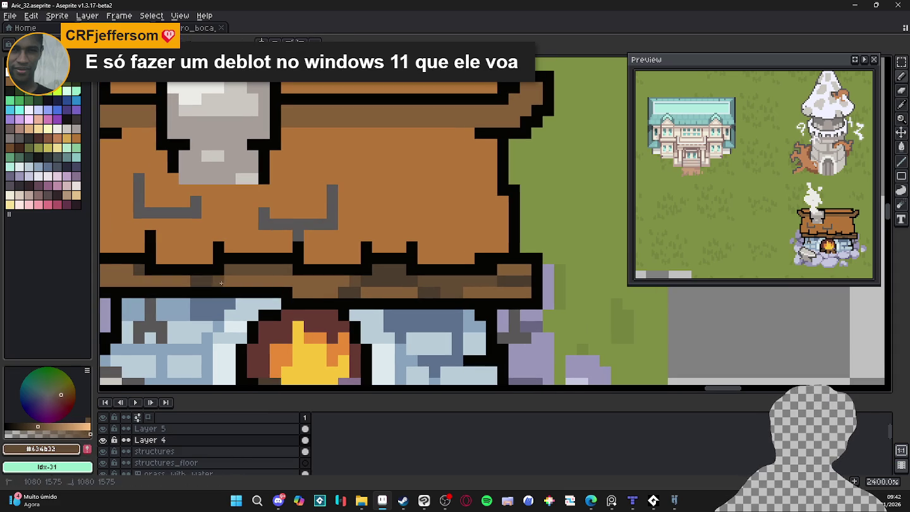
scroll(219, 283, left, 5)
scroll(219, 283, up, 1)
drag(271, 297, 251, 296)
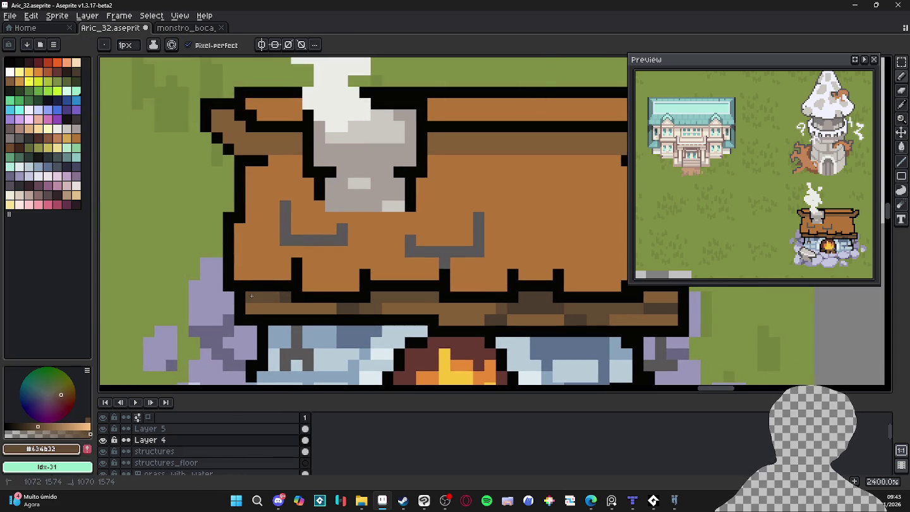
key(ctrl+s)
Zoom around the roof and pick up its black outline colour.
scroll(251, 296, down, 2)
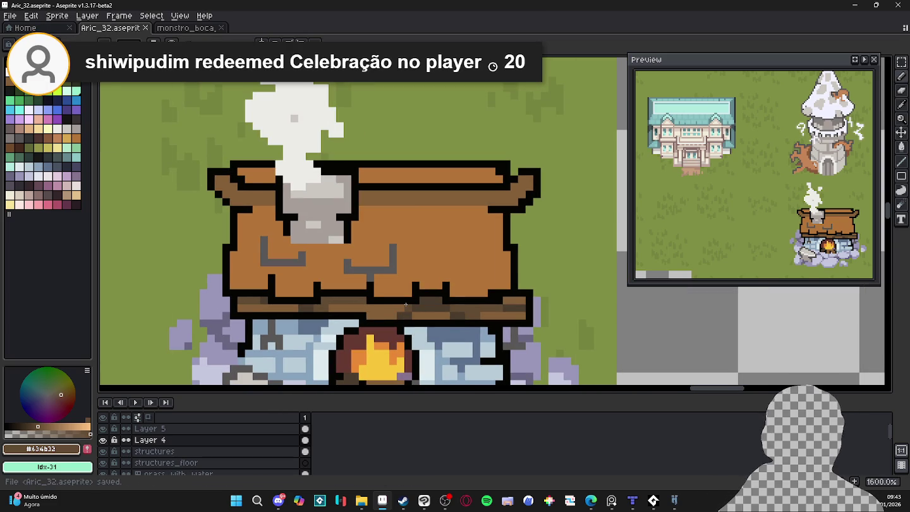
scroll(339, 336, down, 3)
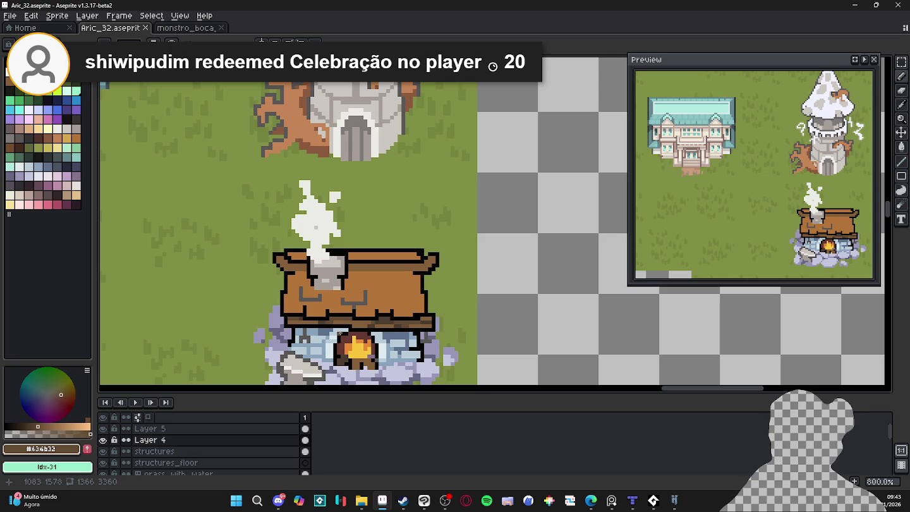
scroll(445, 331, up, 3)
alt+click(445, 331)
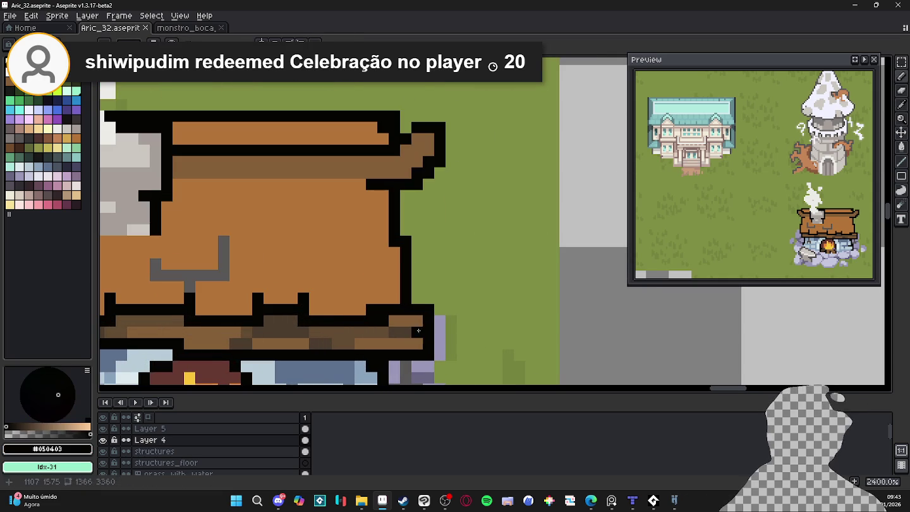
Touch up the plank's right end, selecting a 2x2 block and sampling the lavender stone colour.
click(445, 331)
scroll(441, 346, down, 3)
scroll(441, 345, up, 3)
scroll(436, 338, down, 3)
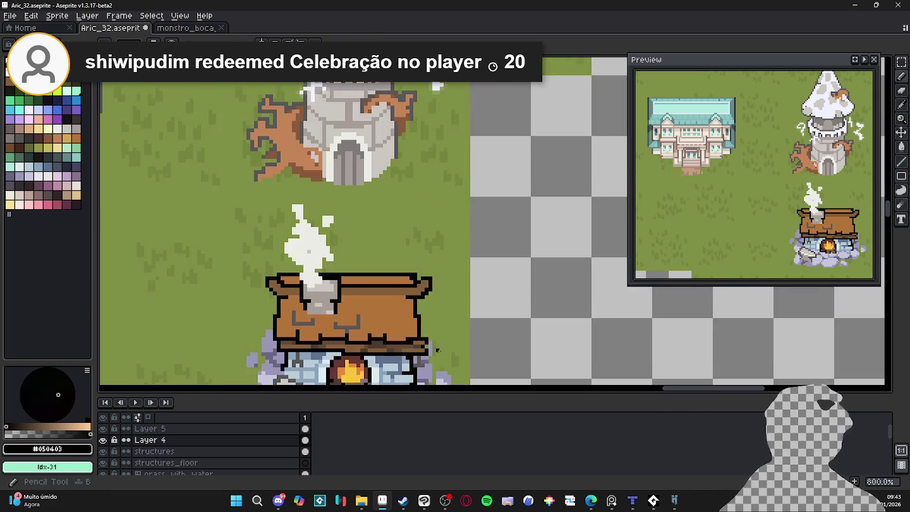
scroll(445, 322, up, 3)
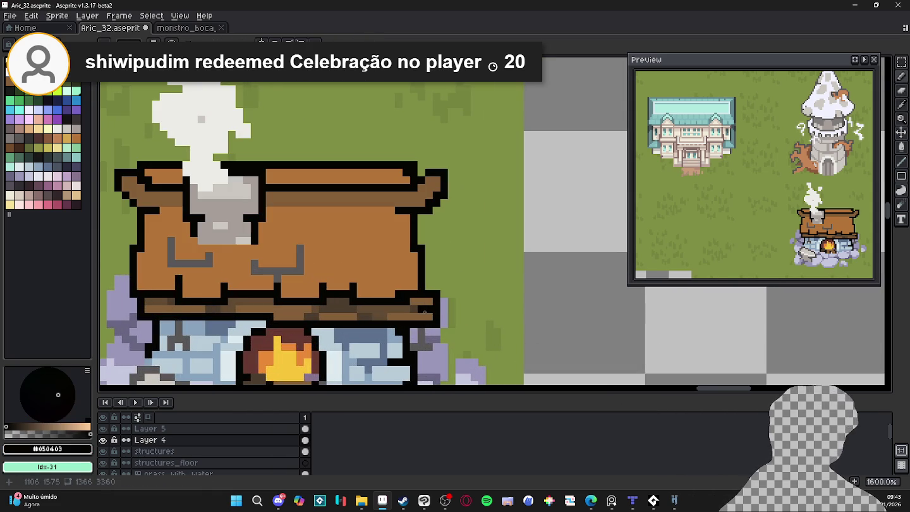
scroll(437, 317, up, 2)
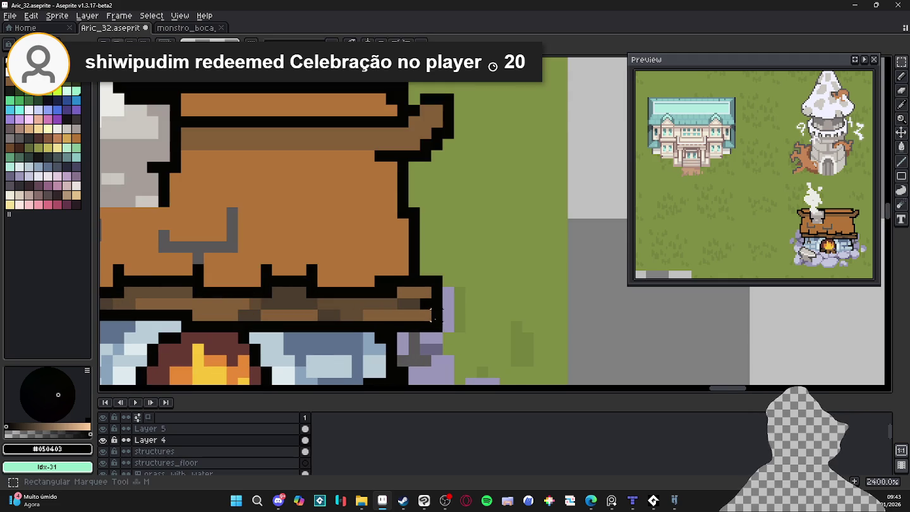
drag(406, 308, 433, 334)
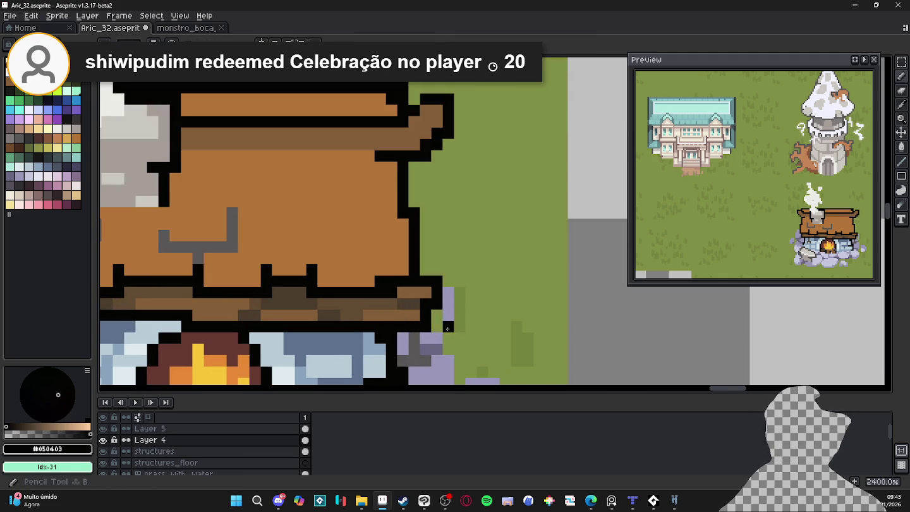
alt+click(420, 333)
key(ctrl+d)
Sample the black and dark brown plank colours, frame the whole house, and save the map.
scroll(453, 345, down, 6)
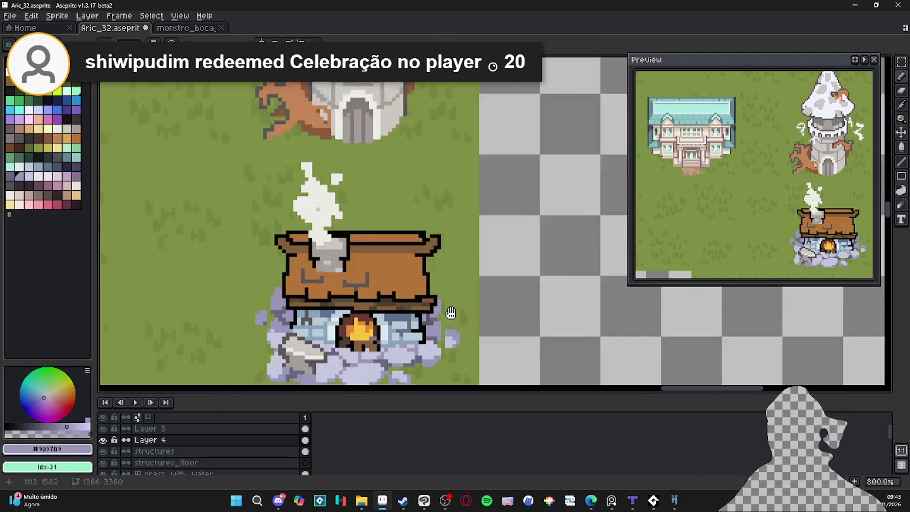
scroll(442, 284, up, 1)
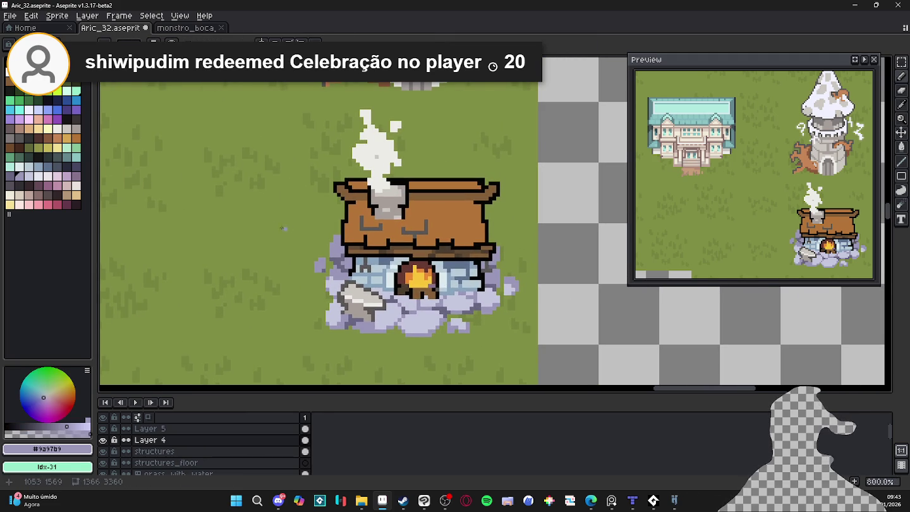
scroll(289, 229, up, 5)
alt+click(475, 302)
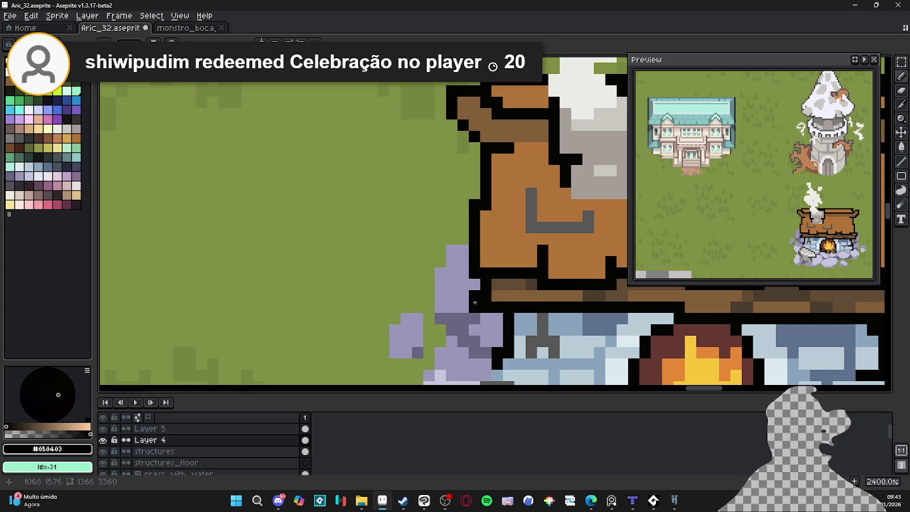
alt+click(487, 297)
scroll(486, 295, down, 2)
drag(442, 259, 285, 267)
key(ctrl+s)
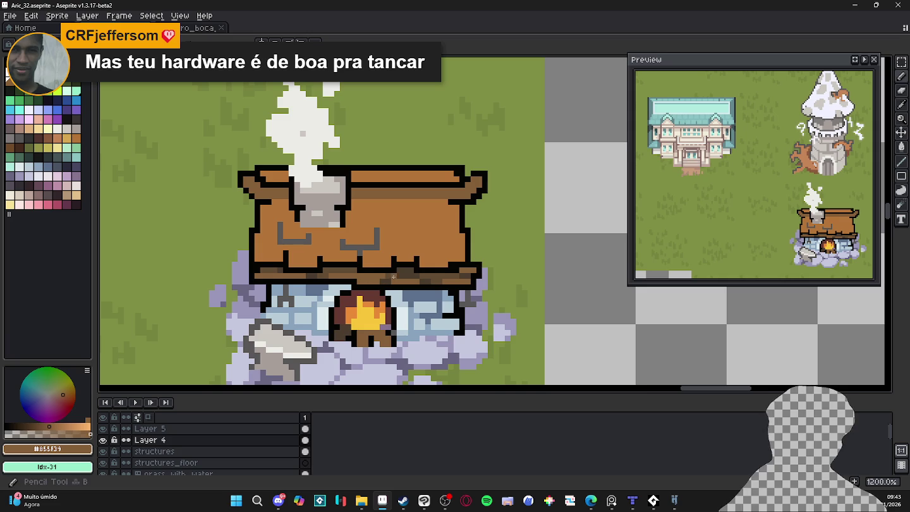
Pick the roof orange and add an orange pixel beside the chimney.
scroll(420, 266, up, 3)
alt+click(328, 208)
click(229, 163)
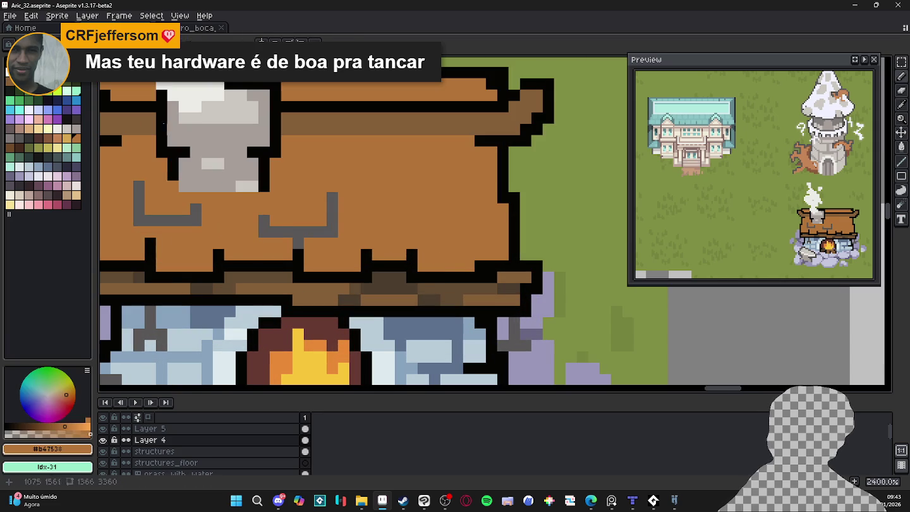
Draw a small dark-brown arch on the roof's right side.
scroll(377, 229, down, 2)
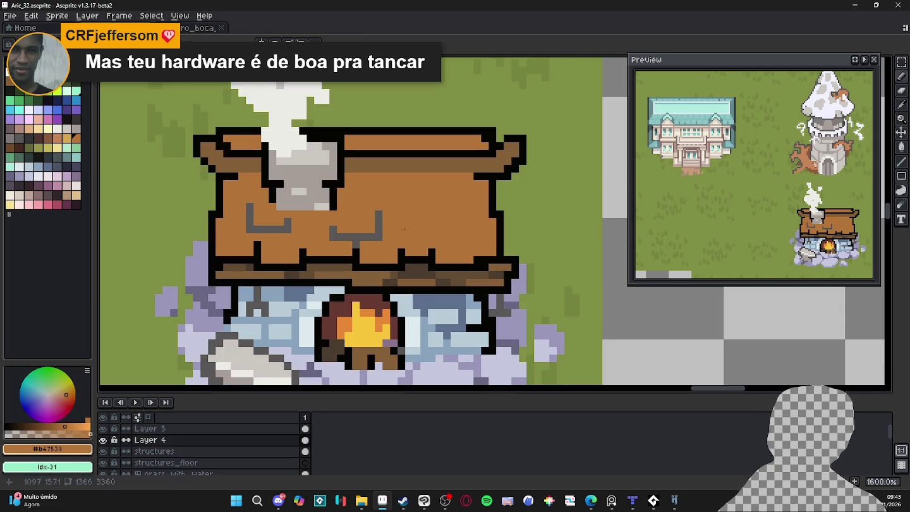
click(9, 147)
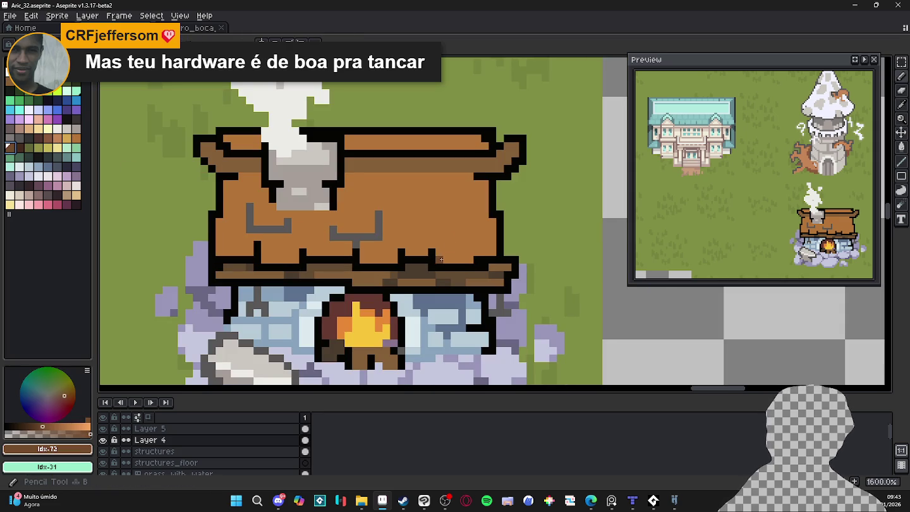
drag(451, 259, 431, 227)
click(445, 252)
click(463, 251)
drag(476, 252, 476, 231)
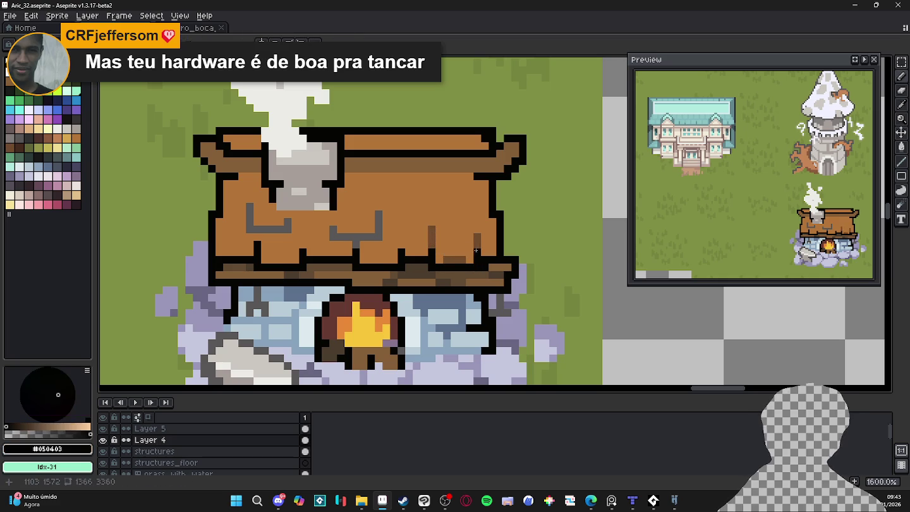
click(472, 222)
drag(464, 218, 440, 217)
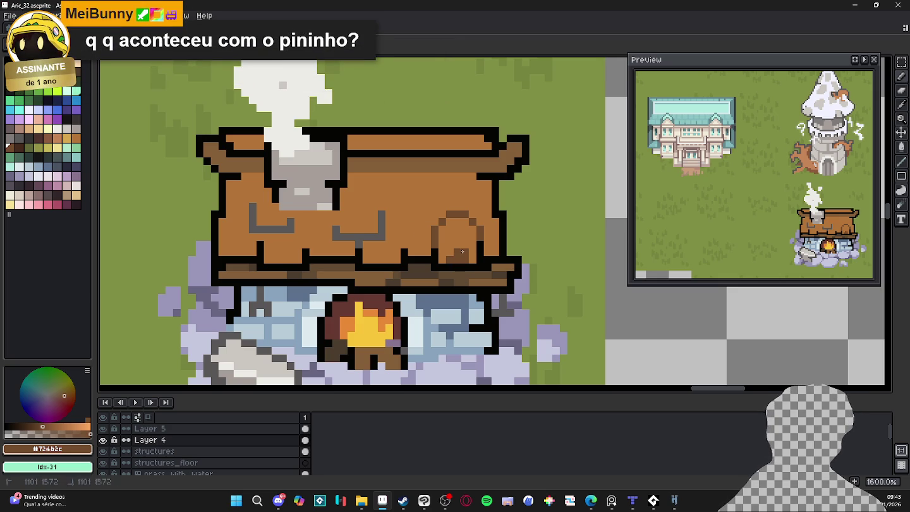
Fill the arch's inside with black and resample the roof's dark brown.
scroll(441, 261, up, 2)
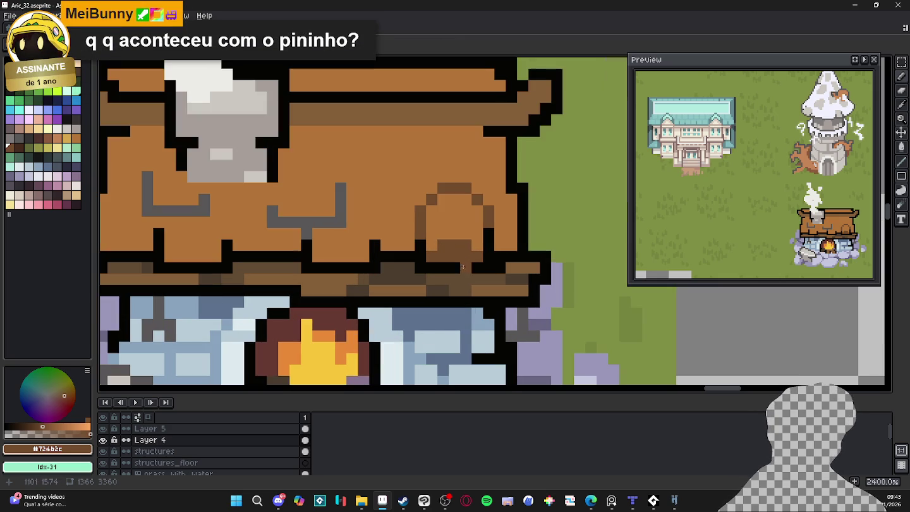
click(454, 245)
click(463, 247)
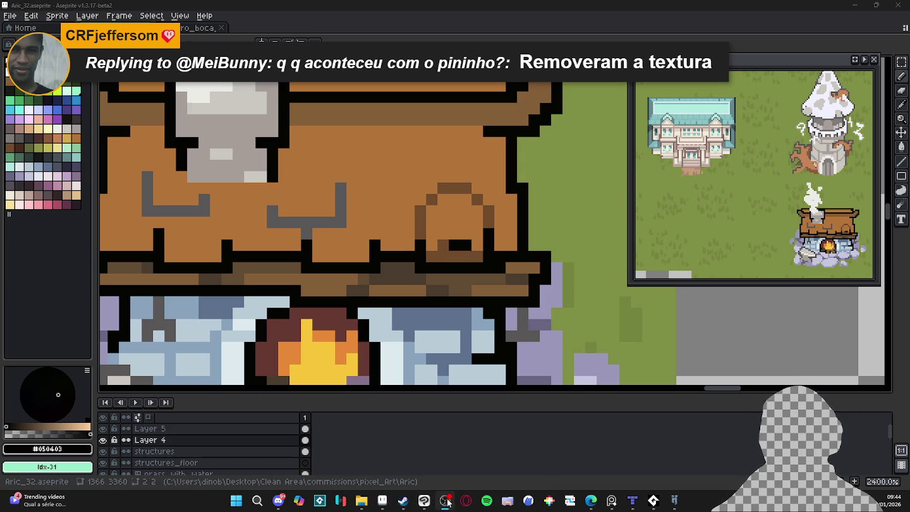
scroll(491, 285, down, 5)
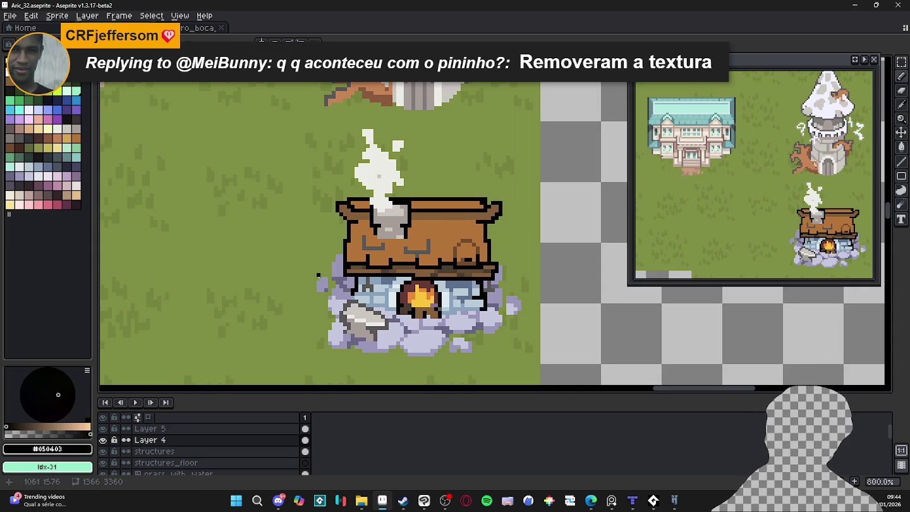
scroll(378, 272, up, 1)
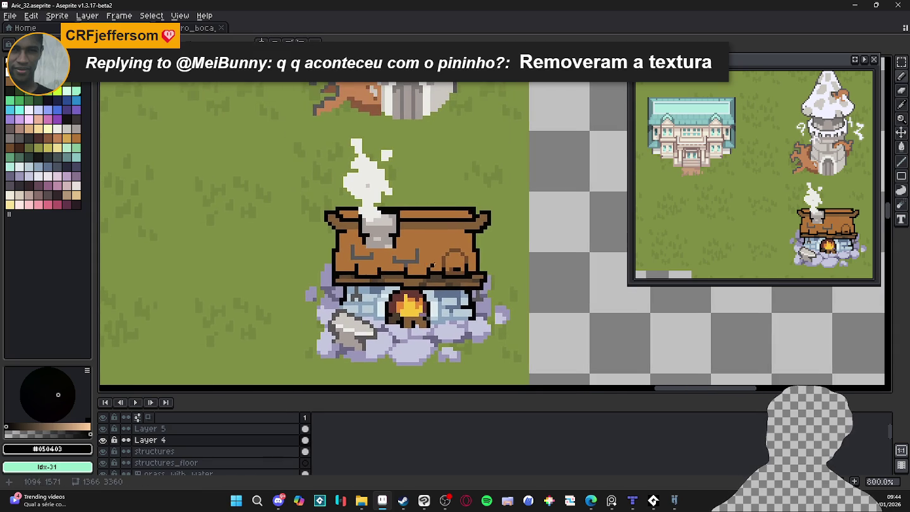
scroll(432, 264, up, 3)
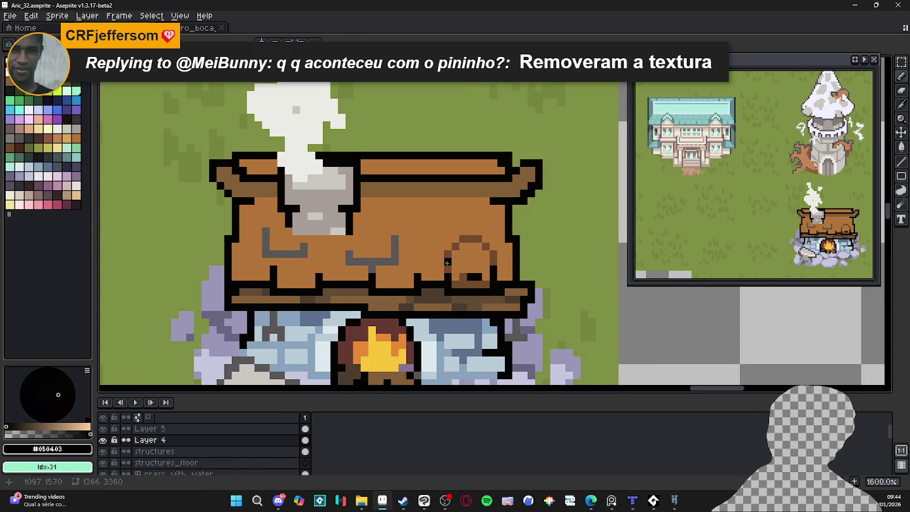
alt+click(447, 261)
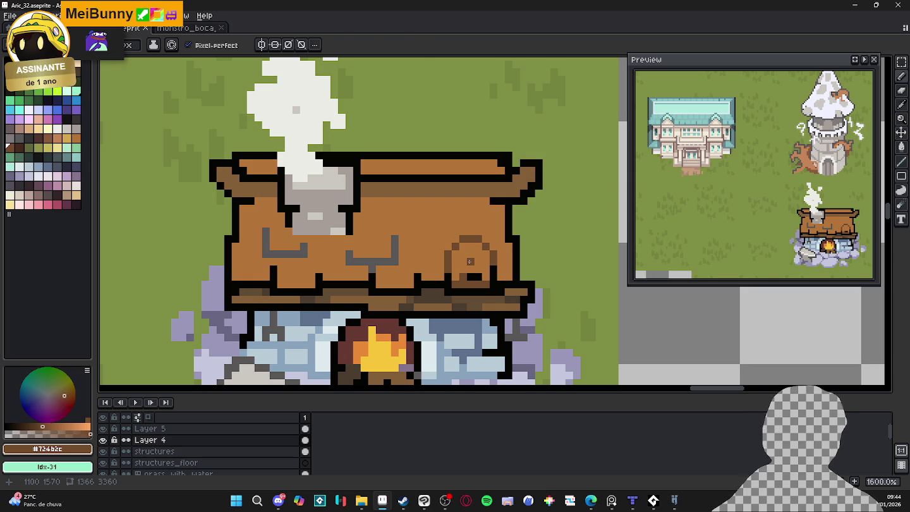
Test a light orange pixel in the arch, undo it, and widen the black opening by one pixel.
key(m)
scroll(453, 283, up, 2)
alt+click(448, 283)
key(b)
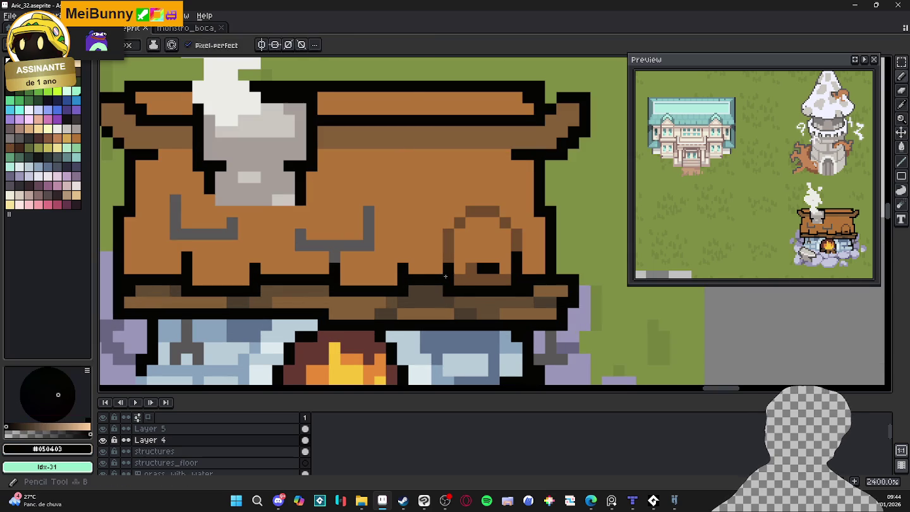
scroll(466, 242, down, 1)
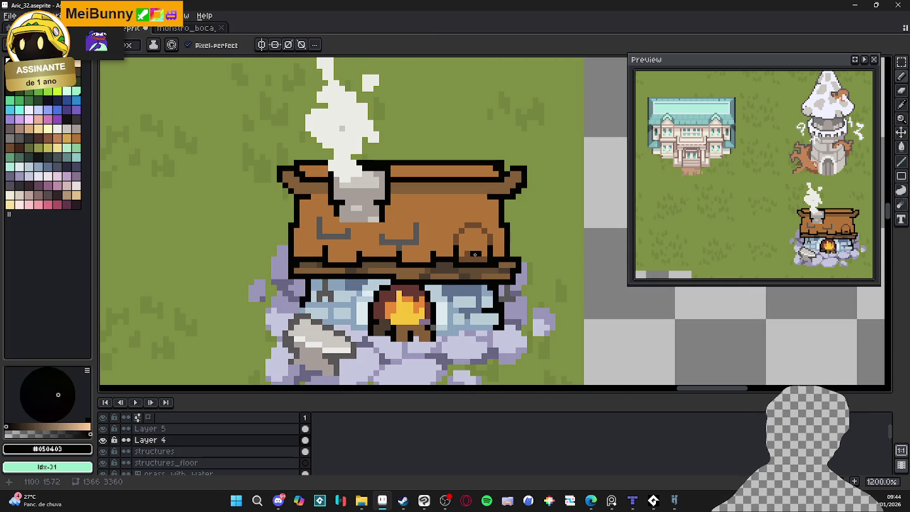
alt+click(473, 234)
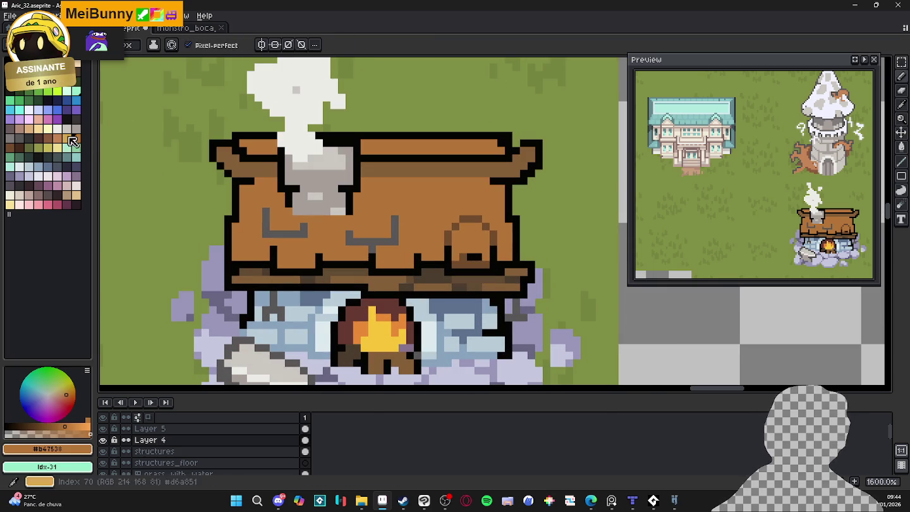
click(66, 138)
click(474, 247)
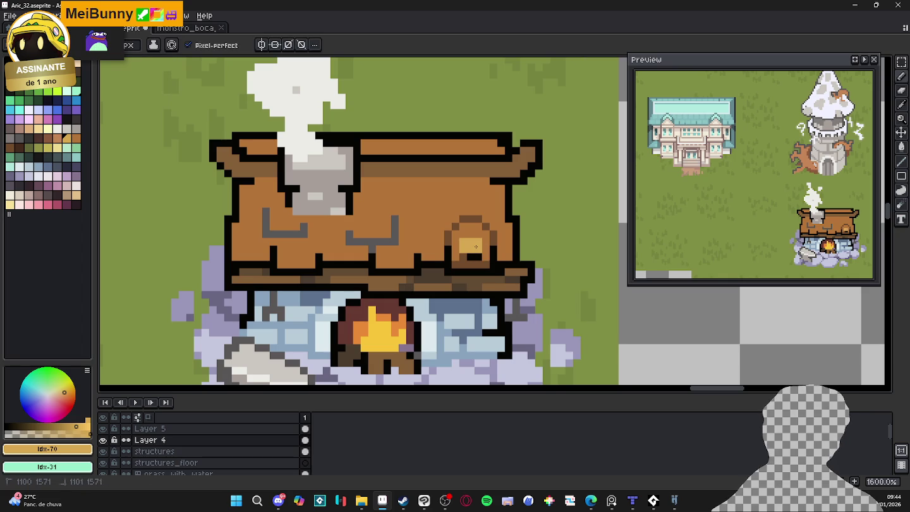
key(ctrl+z)
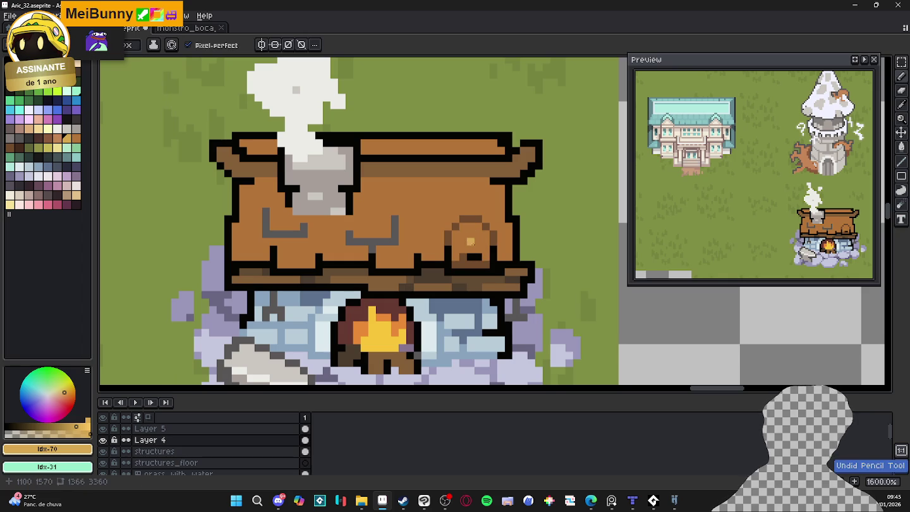
alt+click(468, 259)
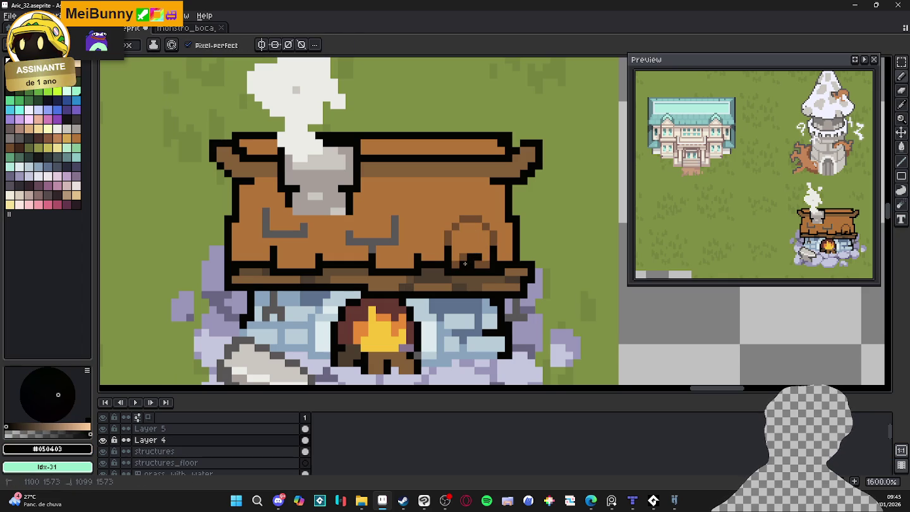
click(477, 264)
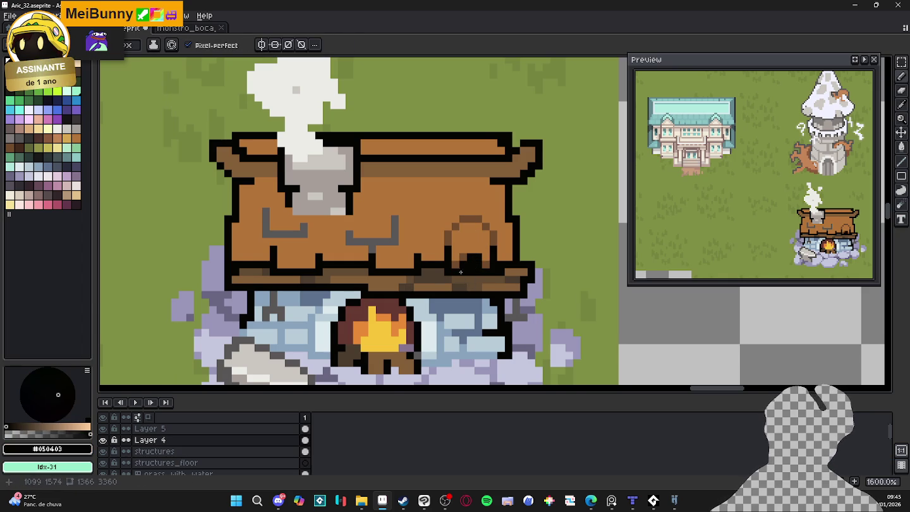
Sample the roof browns and paint a light tan highlight inside the arch.
scroll(458, 272, up, 2)
alt+click(477, 273)
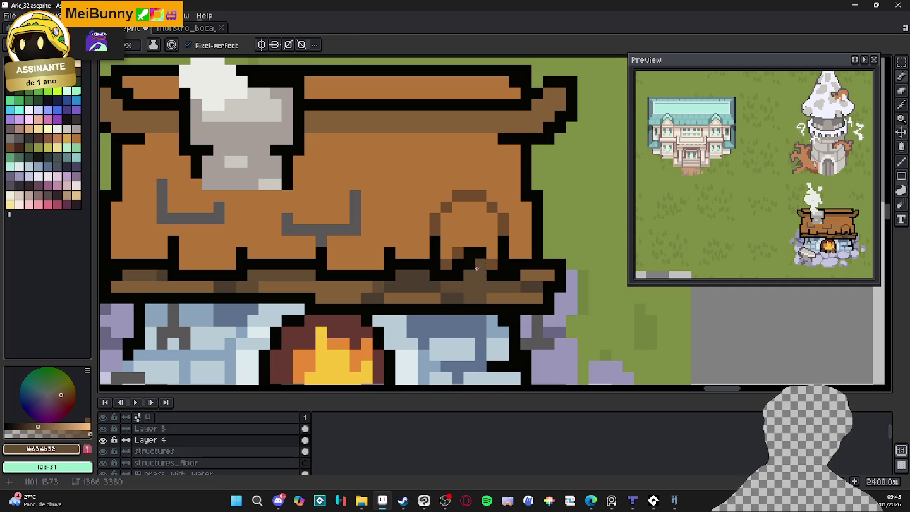
alt+click(491, 265)
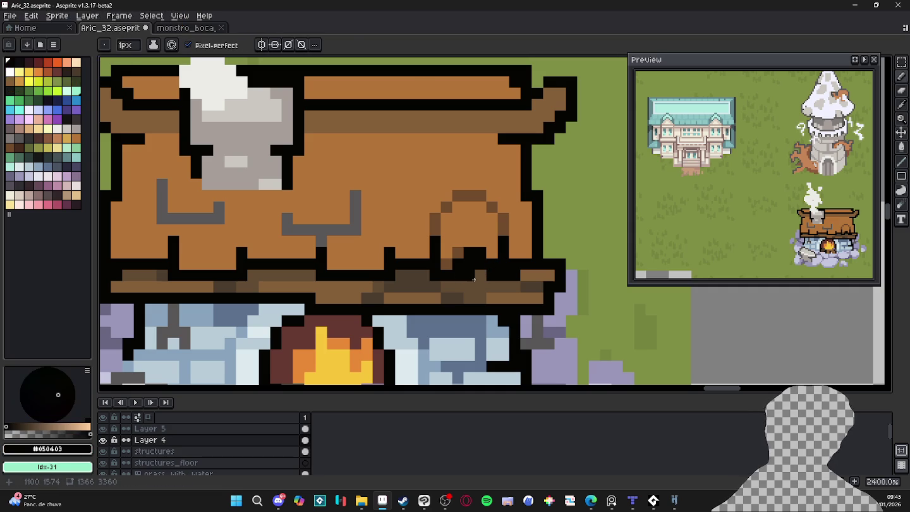
alt+click(473, 268)
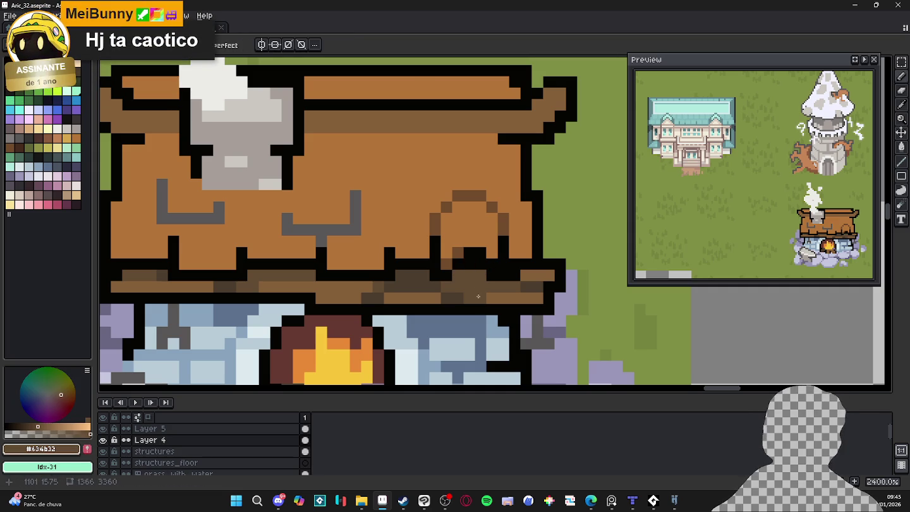
alt+click(484, 255)
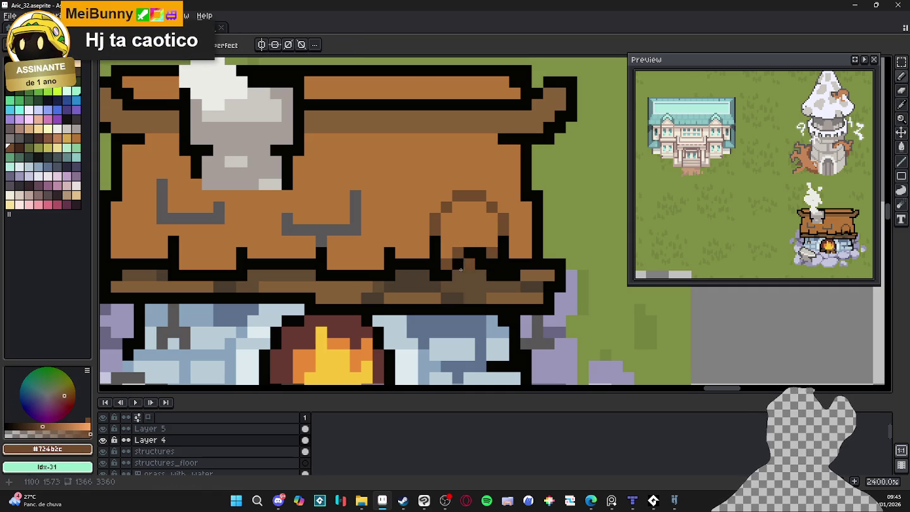
alt+click(479, 219)
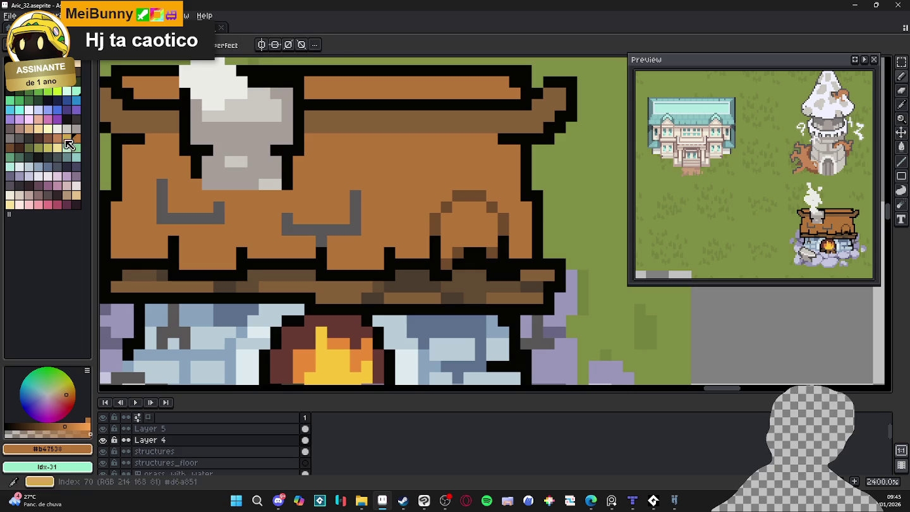
click(68, 139)
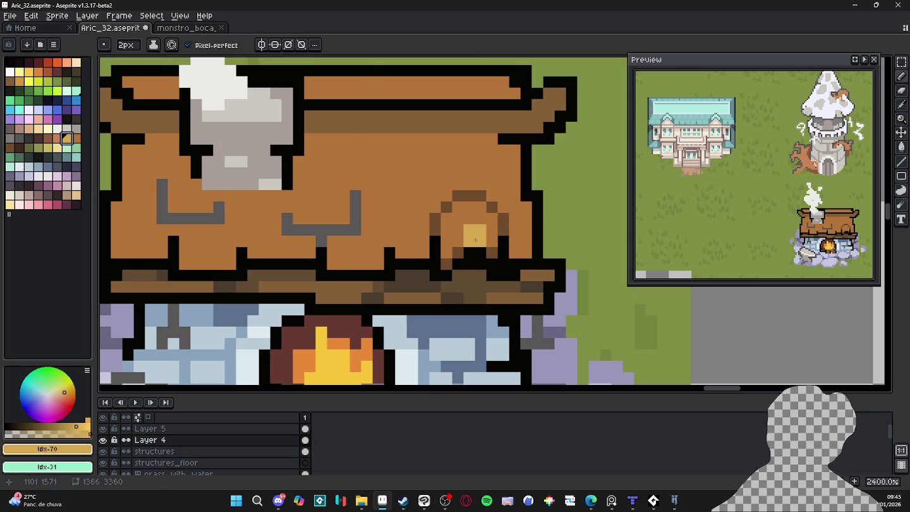
drag(469, 218, 480, 236)
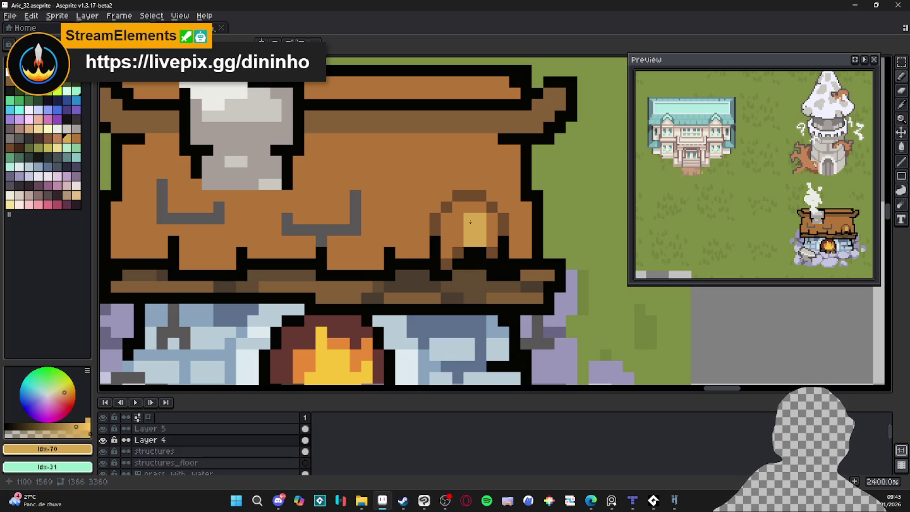
Try a dark brown column on the roof, then undo it.
alt+click(486, 226)
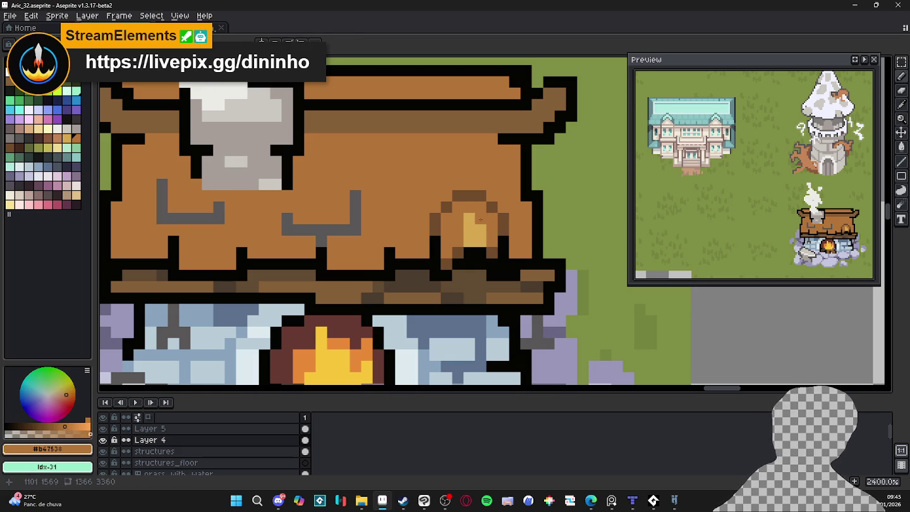
alt+click(436, 218)
drag(446, 219, 442, 262)
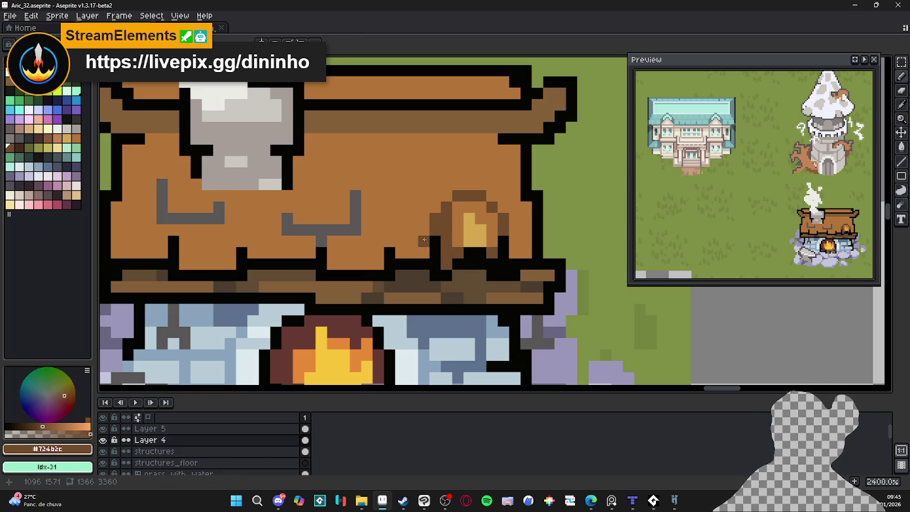
key(ctrl+z)
scroll(487, 288, down, 2)
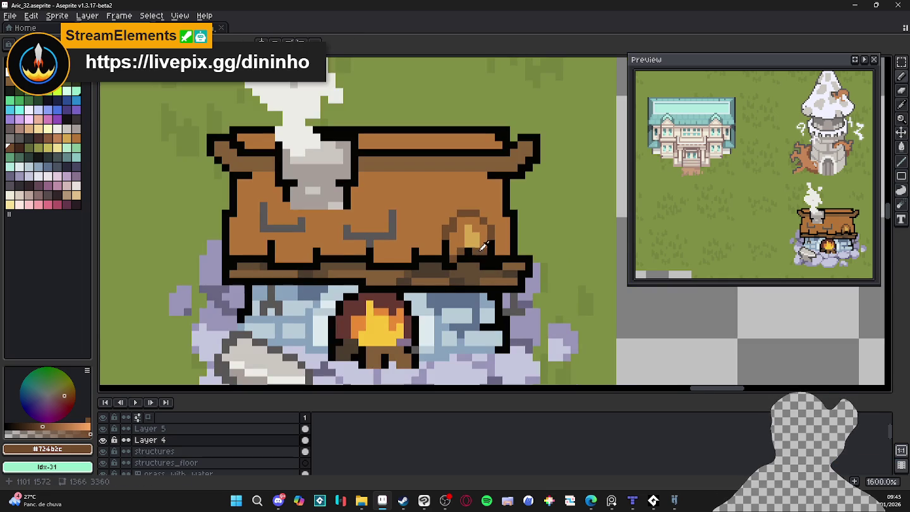
alt+click(486, 239)
Marquee-select the whole arched shingle on the roof's lower edge.
key(m)
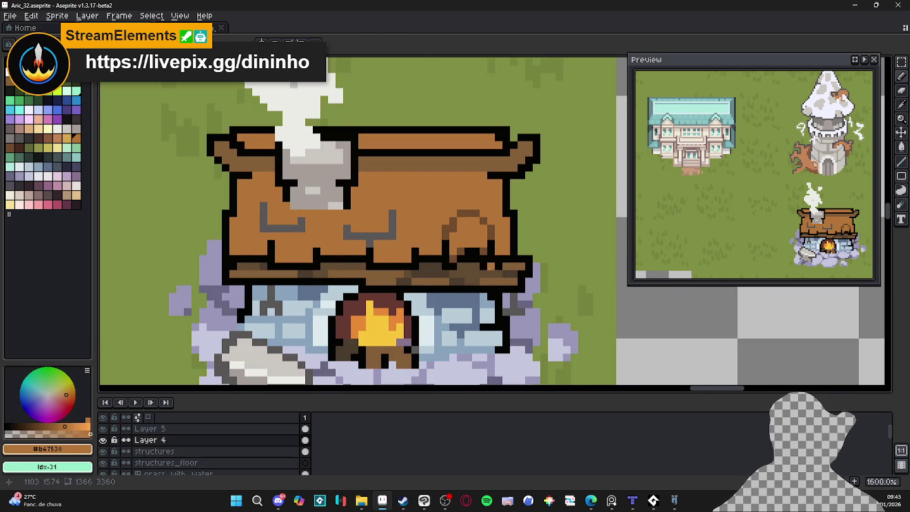
drag(479, 240, 497, 273)
scroll(447, 264, up, 3)
mouse_move(440, 268)
mouse_down()
mouse_move(502, 190)
mouse_move(478, 174)
mouse_up()
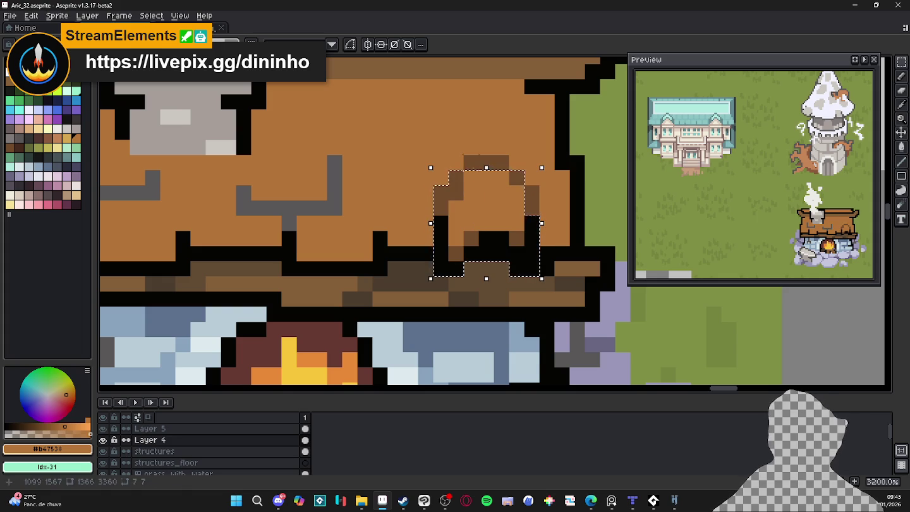
Paste the arched shingle as a 43×8 row across the lower roof and commit it.
scroll(488, 237, down, 1)
drag(488, 237, 491, 240)
key(ctrl+v)
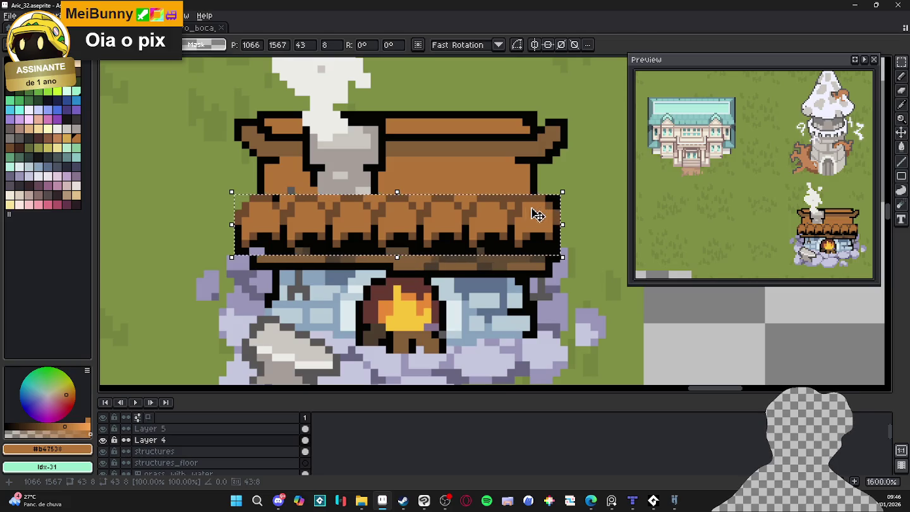
key(b)
Touch up the row's lower-left pixels with brown and recolour an outline pixel dark brown.
drag(246, 223, 268, 251)
scroll(268, 252, up, 2)
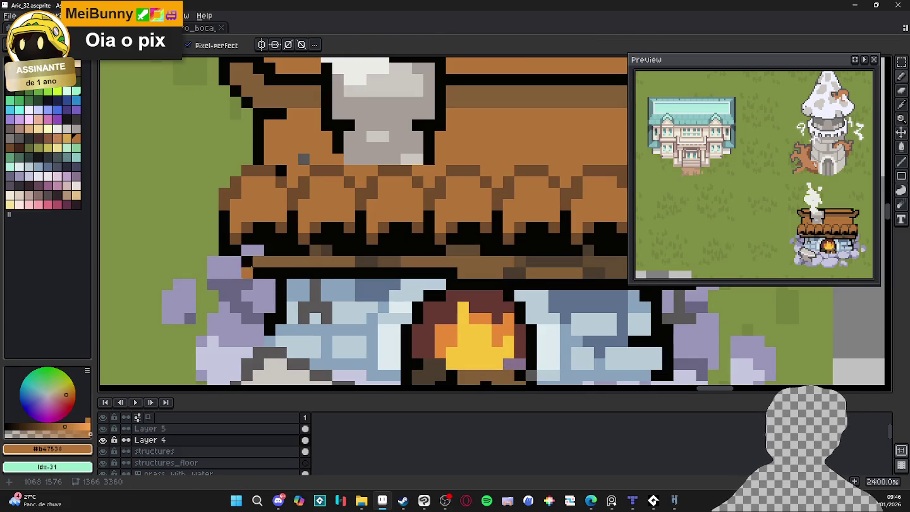
alt+click(282, 251)
alt+click(323, 248)
click(257, 249)
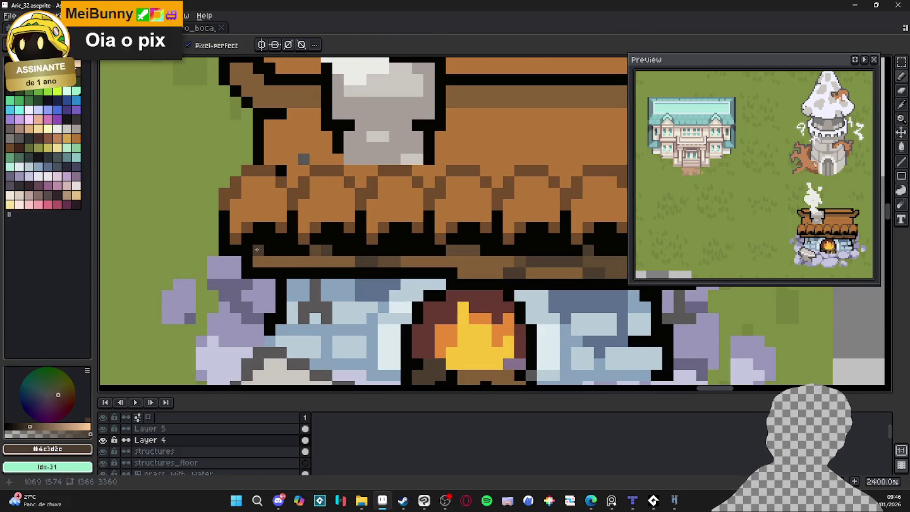
scroll(270, 248, down, 3)
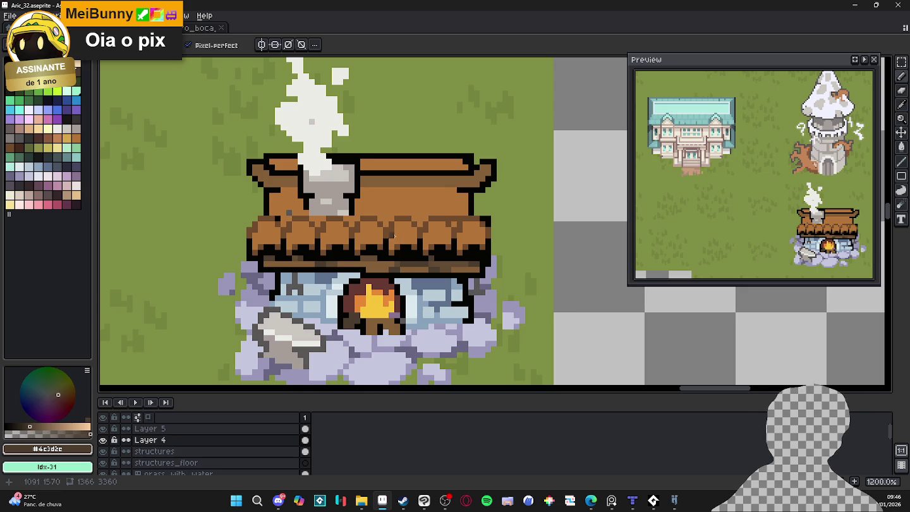
scroll(425, 223, up, 1)
alt+click(450, 221)
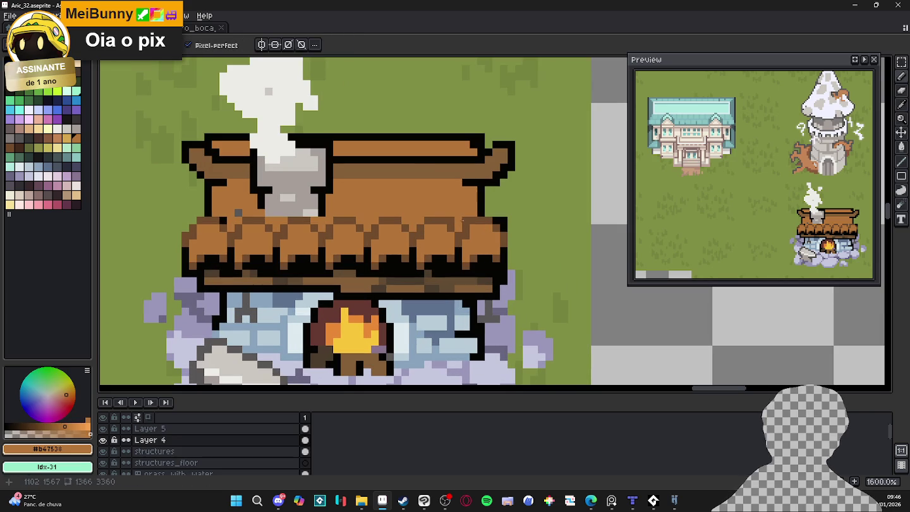
Erase stray pixels along the shingle row and sample the roof trim browns.
key(e)
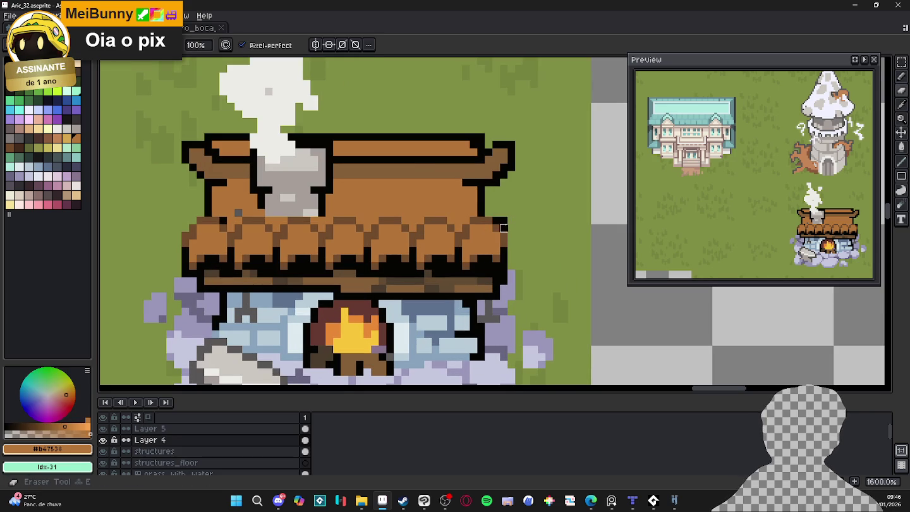
scroll(504, 220, down, 3)
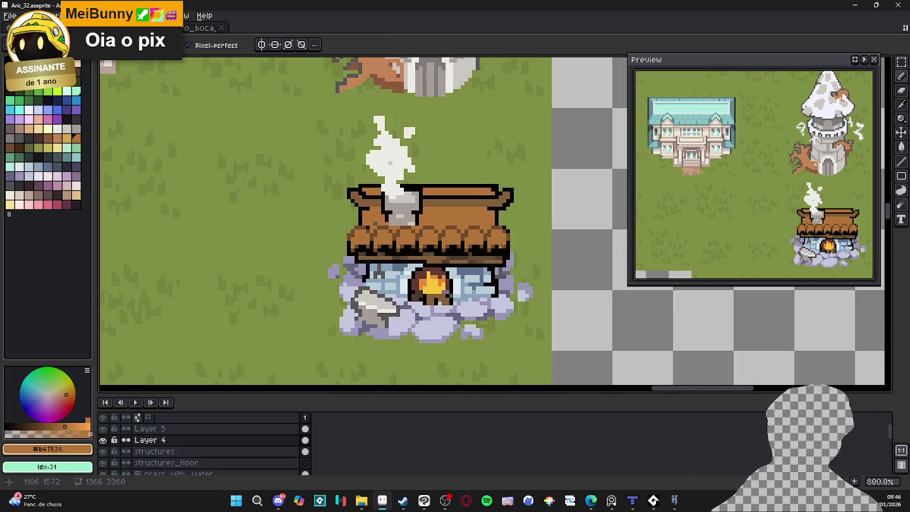
scroll(424, 257, up, 3)
alt+click(424, 258)
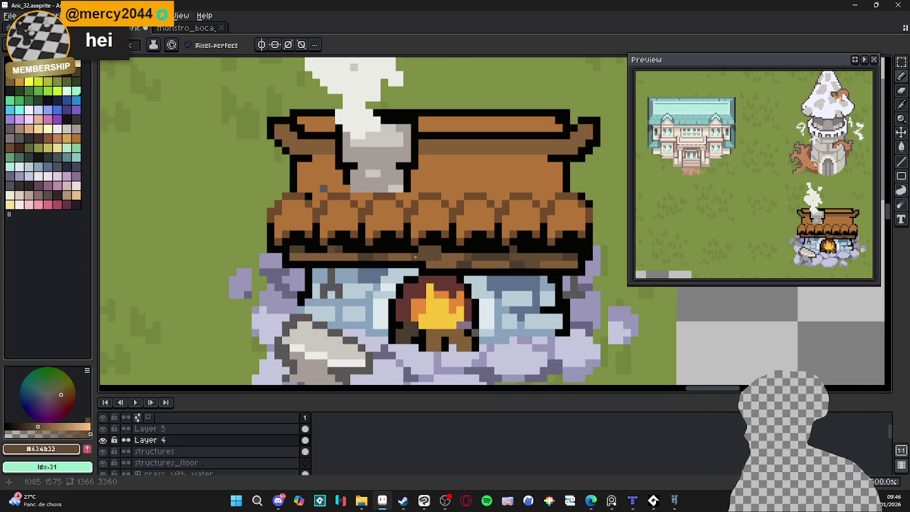
scroll(508, 189, down, 1)
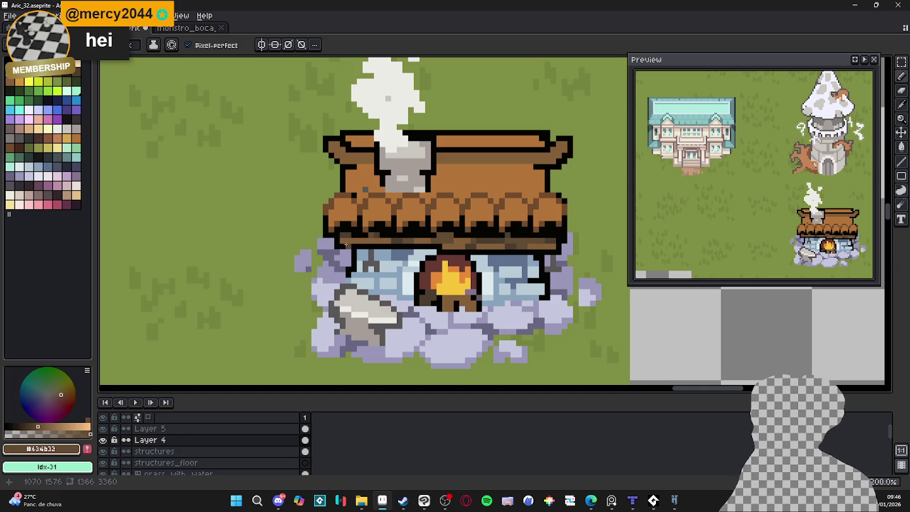
scroll(346, 244, up, 1)
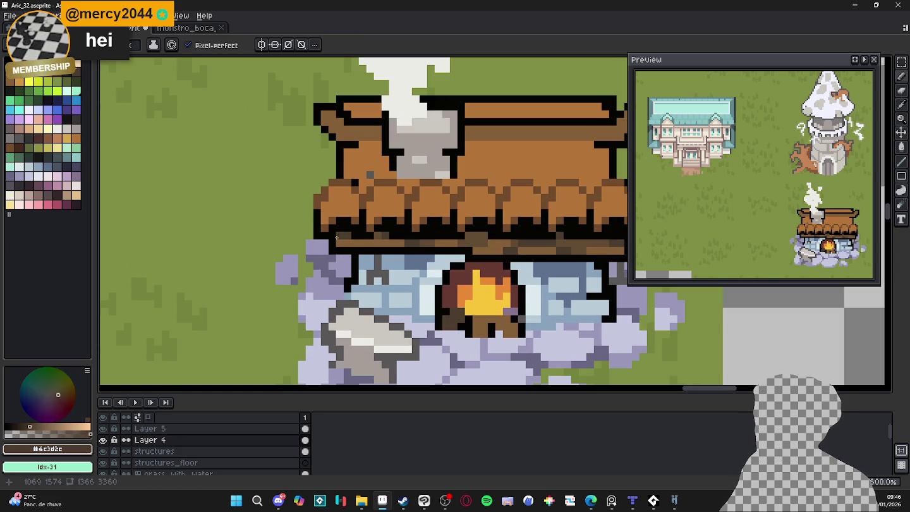
alt+click(338, 242)
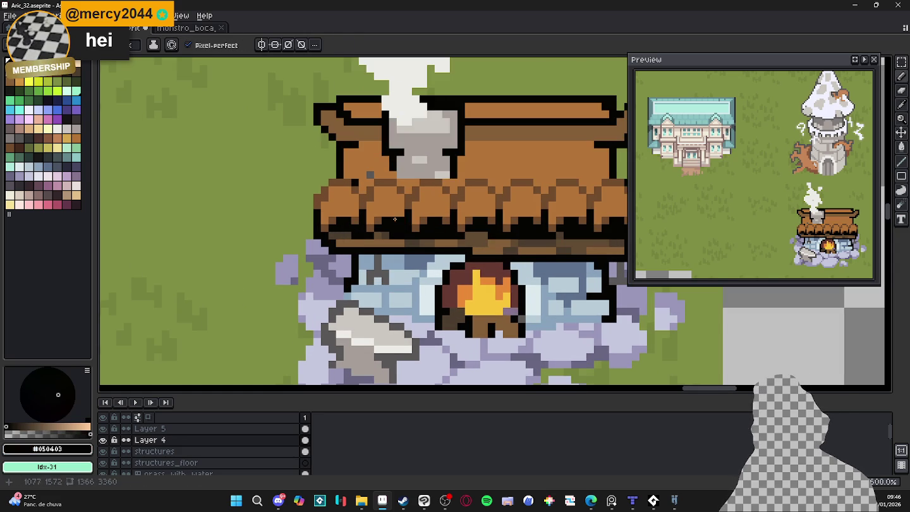
alt+click(429, 235)
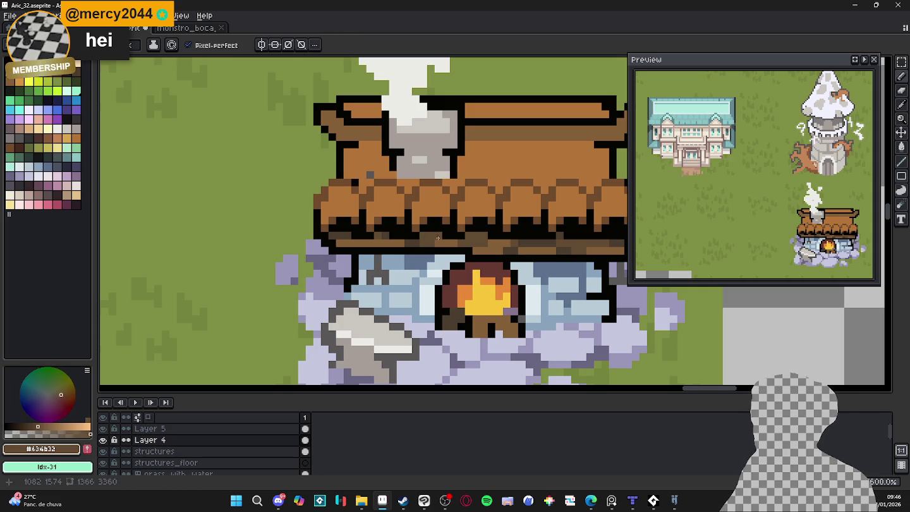
alt+click(439, 244)
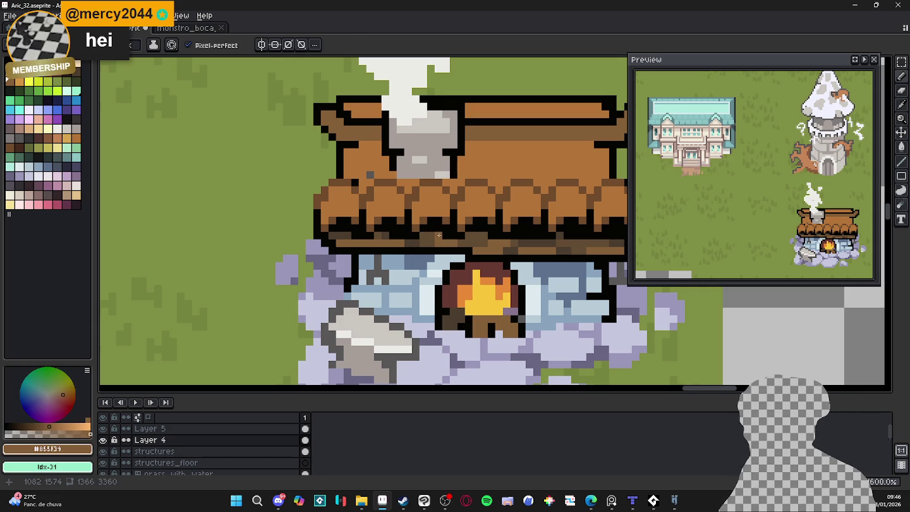
scroll(442, 231, up, 1)
scroll(442, 232, down, 1)
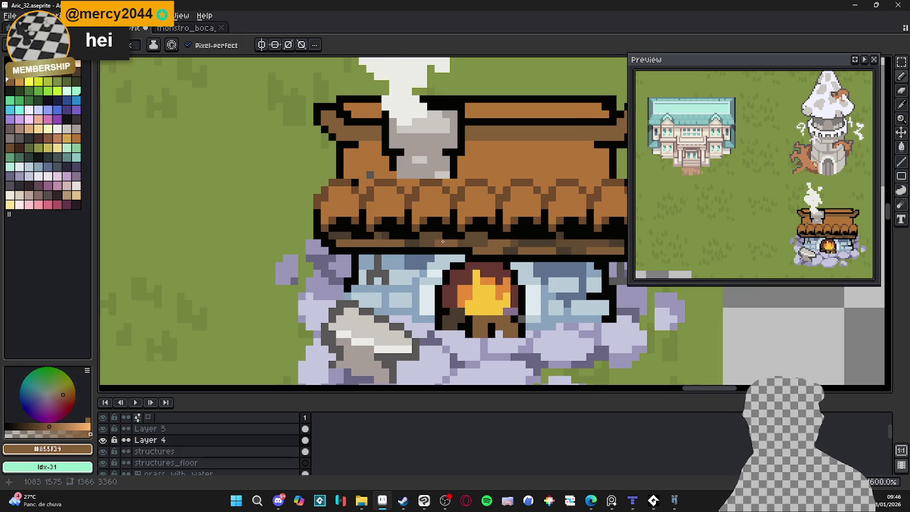
scroll(442, 242, down, 1)
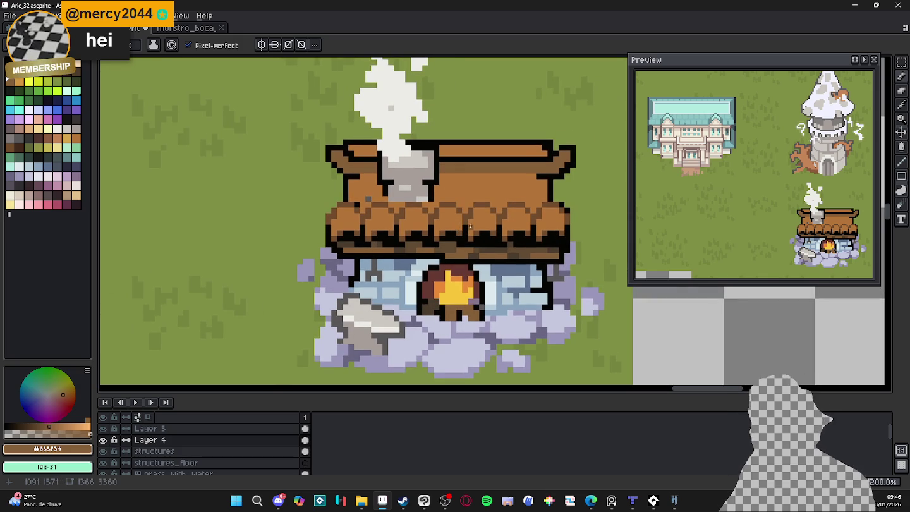
scroll(332, 223, up, 2)
Darken the gaps between shingles along the lower row with a darker brown.
alt+click(319, 220)
drag(328, 226, 330, 253)
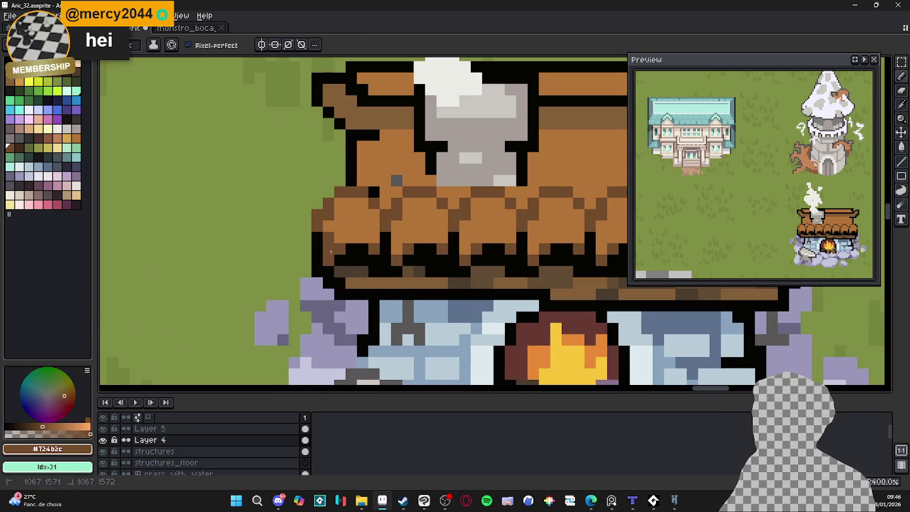
drag(373, 232, 371, 209)
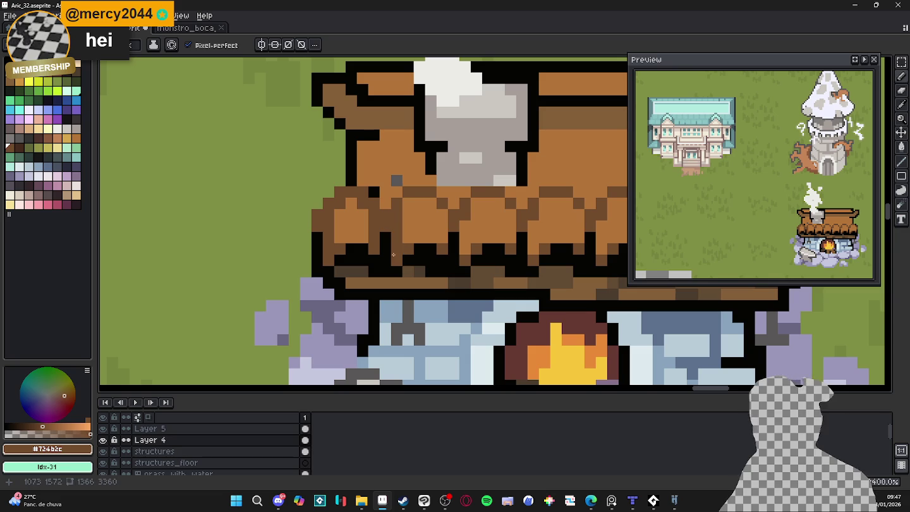
mouse_move(442, 230)
mouse_down()
mouse_move(438, 210)
mouse_move(414, 208)
mouse_up()
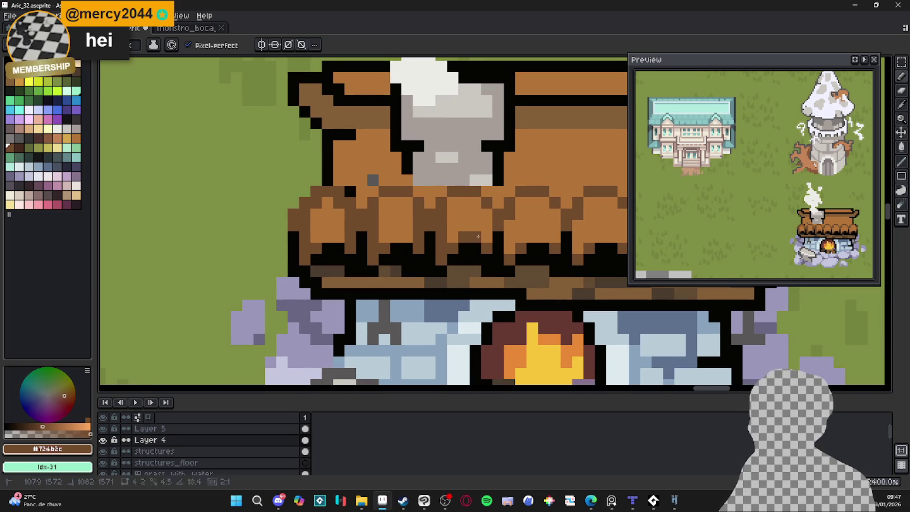
mouse_move(487, 232)
mouse_down()
mouse_move(488, 214)
mouse_move(509, 250)
mouse_move(555, 231)
mouse_move(554, 214)
mouse_move(468, 228)
mouse_move(457, 256)
mouse_up()
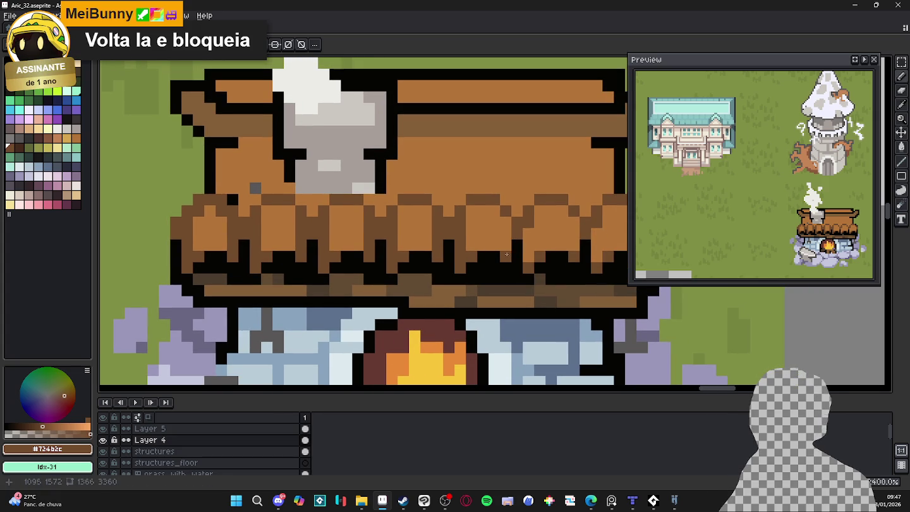
mouse_move(506, 238)
mouse_down()
mouse_move(505, 221)
mouse_move(473, 237)
mouse_move(490, 256)
mouse_up()
click(489, 232)
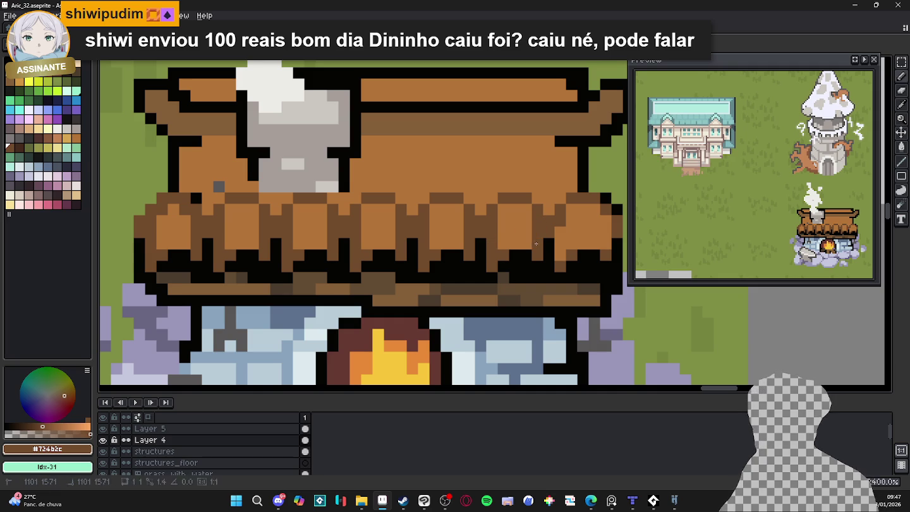
drag(556, 236, 557, 256)
Darken the pixels along the roof's right edge and save Aric_32.aseprite.
scroll(544, 254, right, 1)
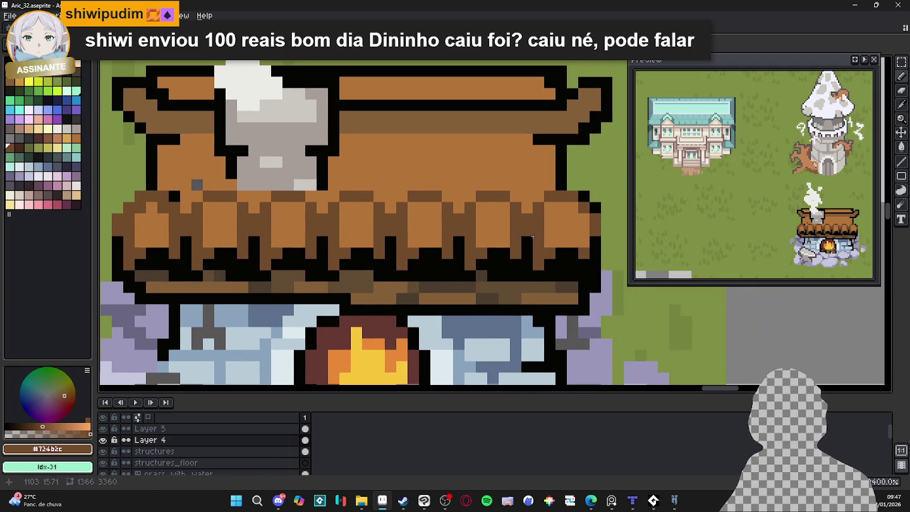
drag(584, 249, 586, 209)
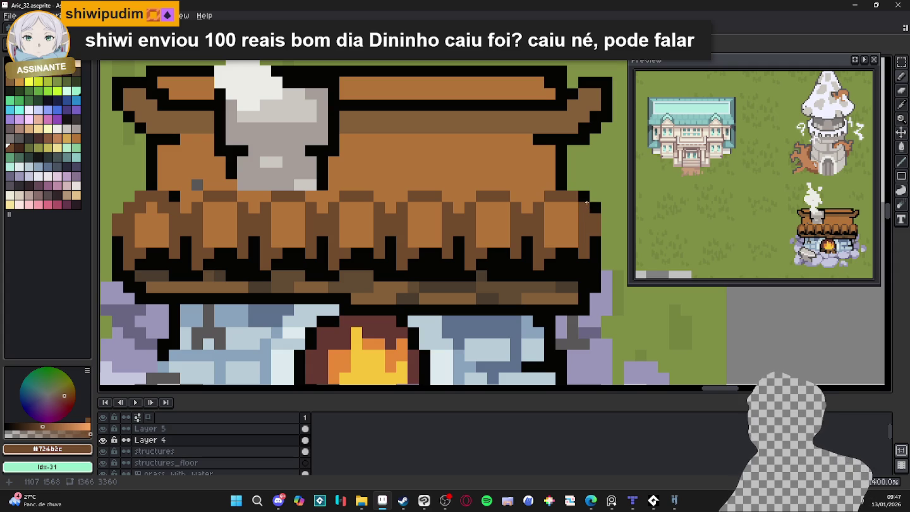
drag(567, 194, 587, 208)
key(ctrl+s)
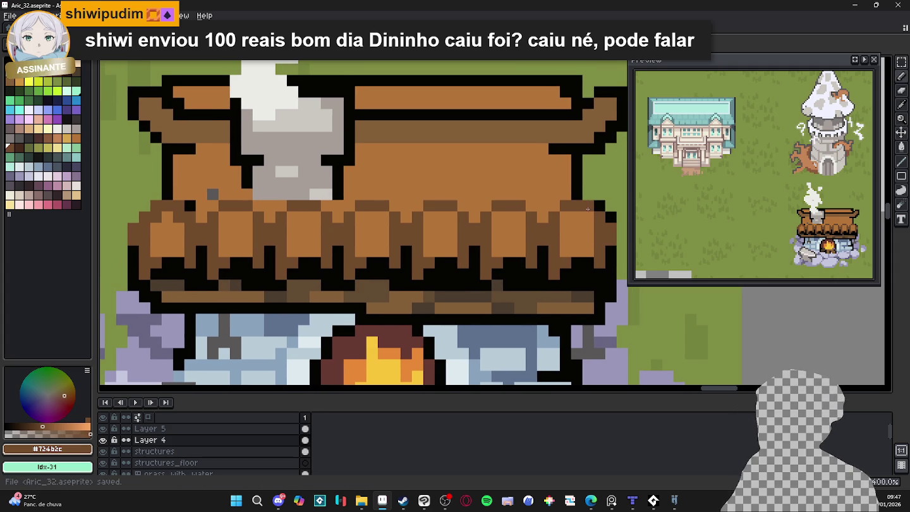
scroll(433, 213, down, 2)
Save the map and marquee-select the chimney on the roof.
drag(397, 233, 410, 250)
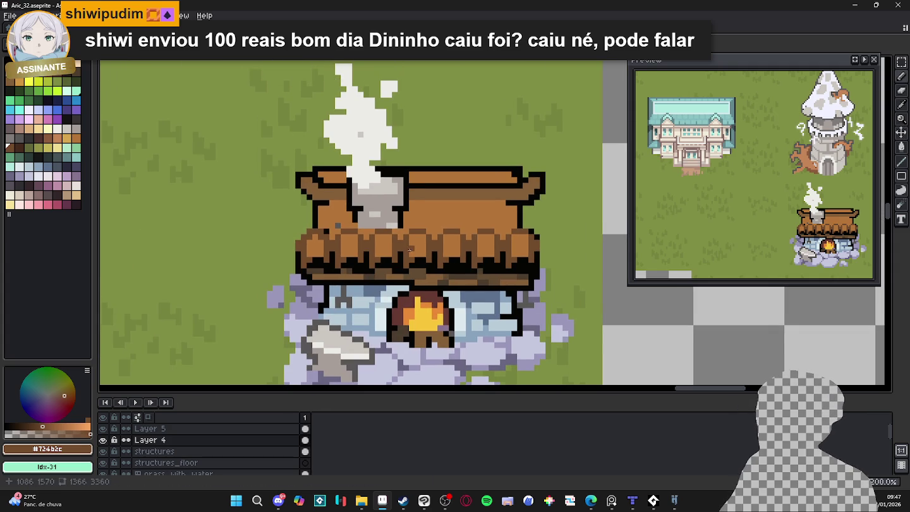
scroll(394, 242, down, 1)
key(ctrl+s)
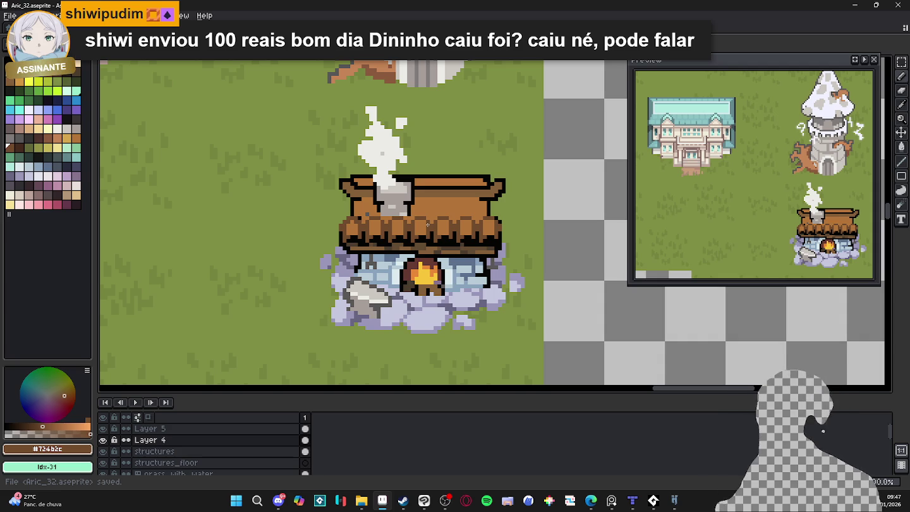
scroll(411, 206, up, 1)
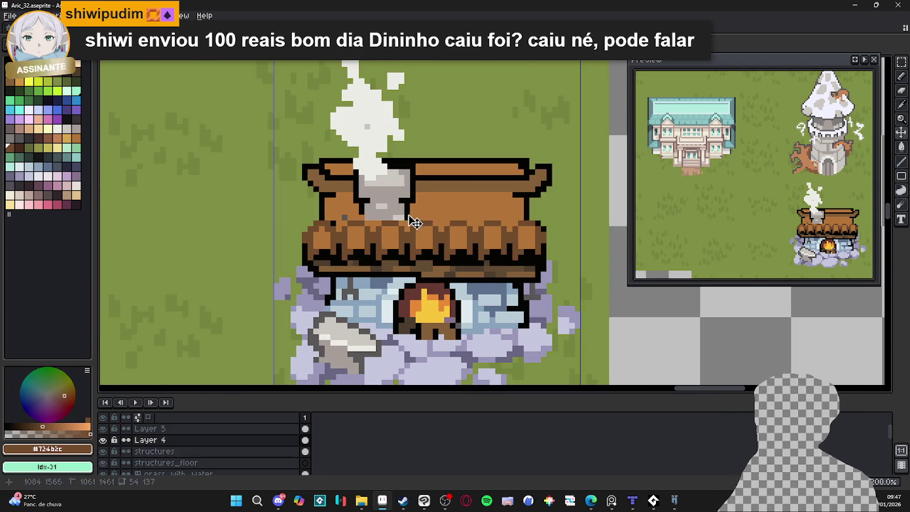
scroll(404, 217, up, 2)
mouse_move(410, 222)
mouse_down()
mouse_move(338, 186)
mouse_move(420, 217)
mouse_up()
scroll(337, 186, up, 2)
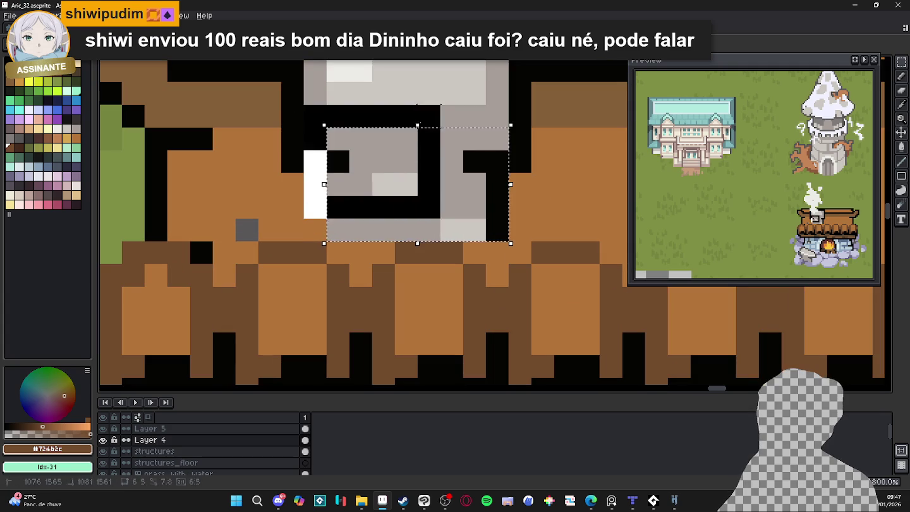
scroll(420, 217, down, 1)
scroll(505, 247, down, 1)
scroll(505, 247, up, 1)
Include the smoke in the selection, move chimney and smoke up-left off the roof, and deselect.
drag(506, 247, 499, 252)
drag(314, 95, 315, 142)
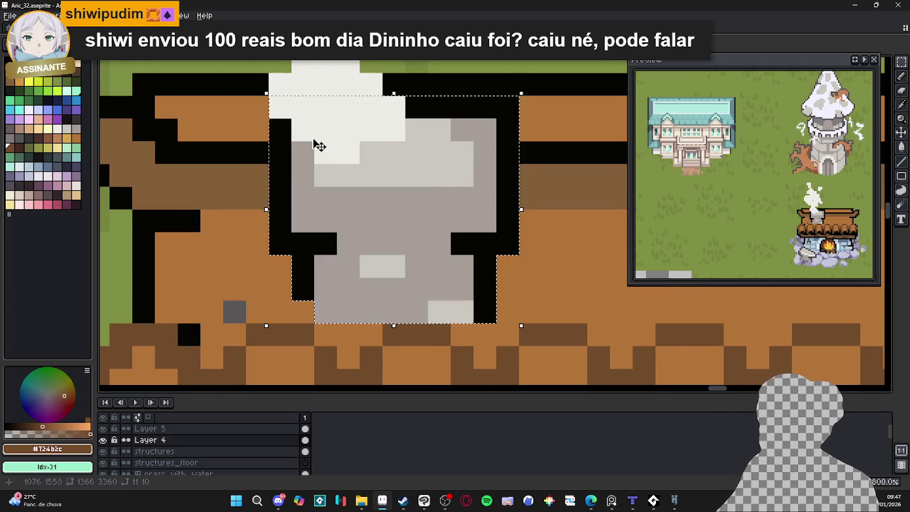
scroll(315, 142, down, 1)
scroll(355, 269, down, 1)
scroll(369, 250, down, 1)
scroll(370, 250, up, 1)
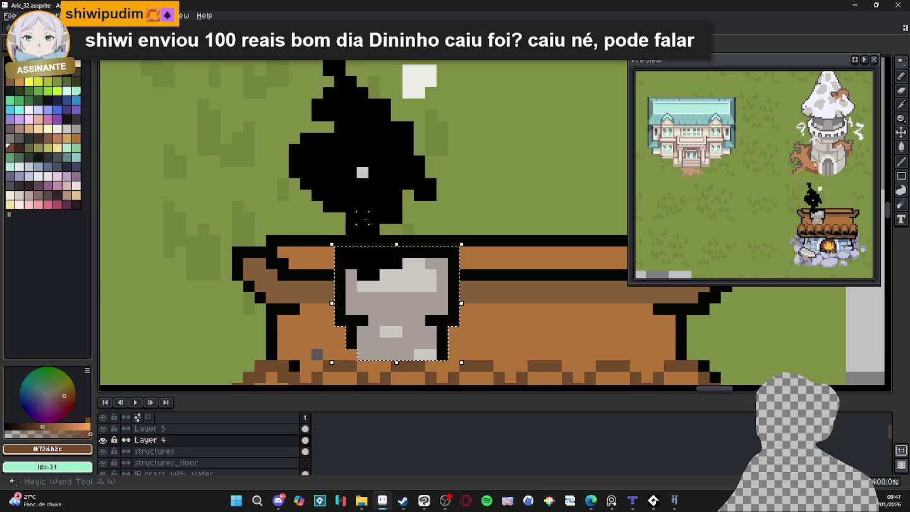
shift+click(361, 177)
scroll(361, 177, up, 1)
scroll(373, 167, down, 2)
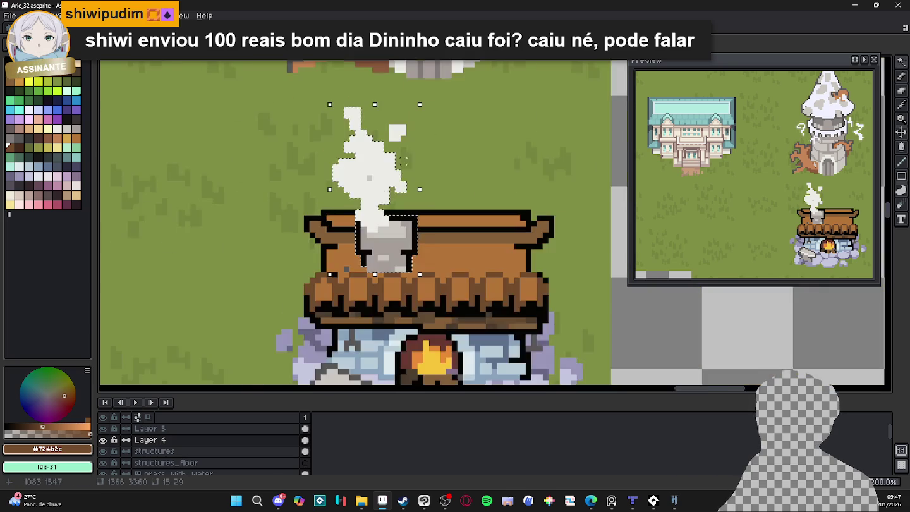
scroll(392, 155, up, 1)
scroll(392, 151, down, 1)
scroll(391, 189, down, 1)
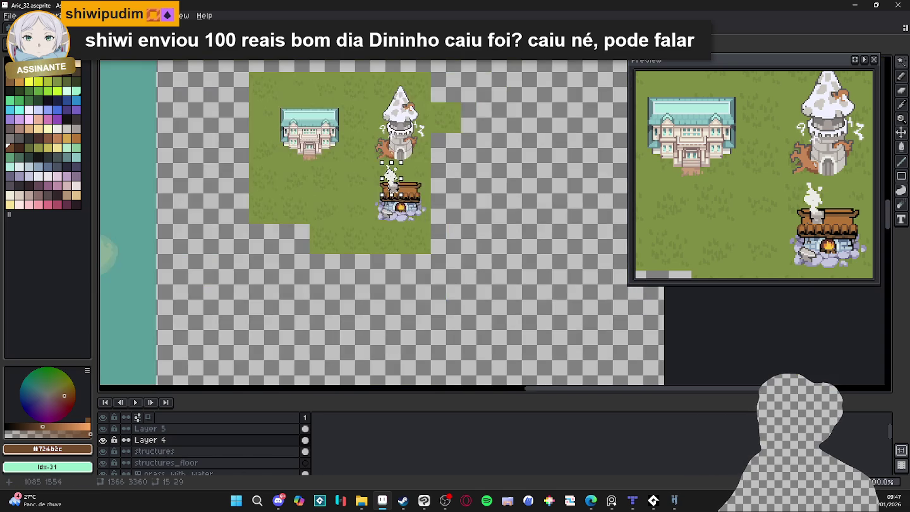
scroll(393, 232, up, 1)
scroll(393, 233, up, 1)
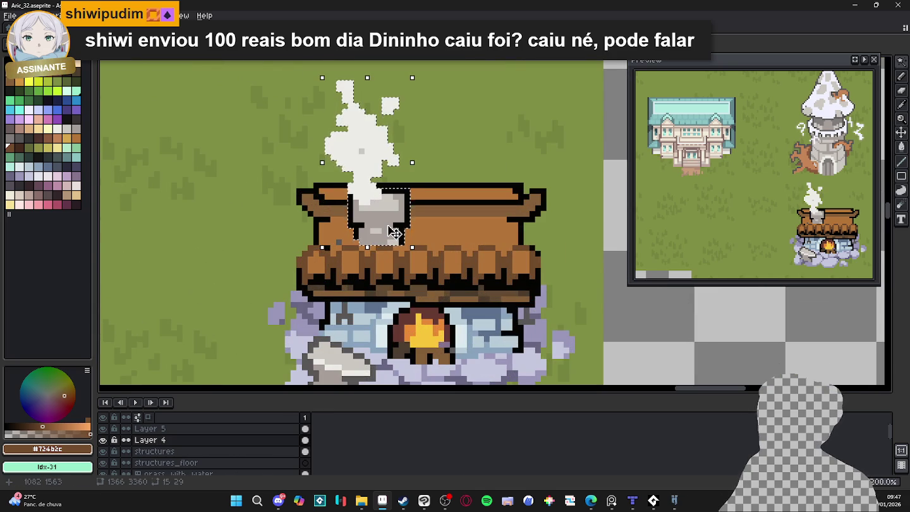
mouse_move(391, 229)
mouse_down()
mouse_move(228, 201)
mouse_move(219, 217)
mouse_up()
key(ctrl+d)
Repaint the vacated roof area with a black outline and brown bands, covering the green patch.
key(b)
scroll(344, 235, up, 3)
alt+click(338, 239)
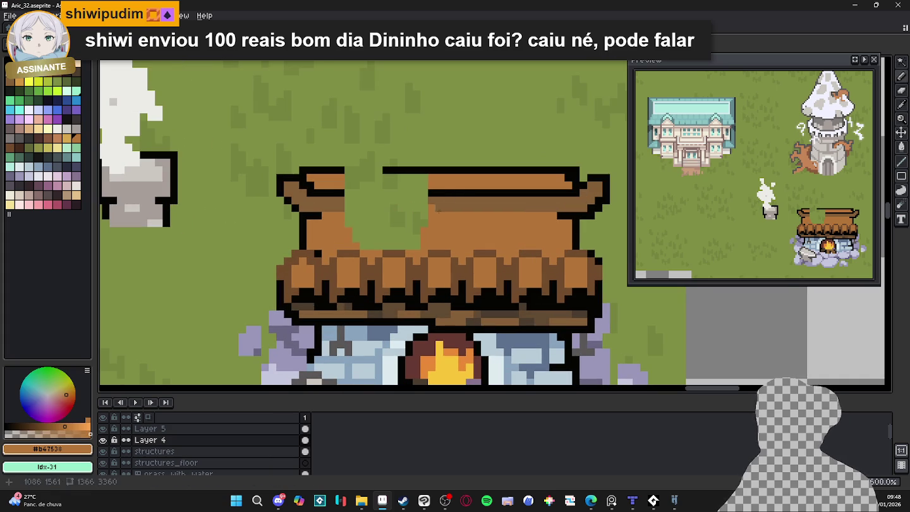
alt+click(437, 189)
mouse_move(437, 191)
mouse_down()
mouse_move(345, 192)
mouse_move(428, 203)
mouse_up()
alt+click(349, 217)
alt+click(436, 218)
drag(389, 227, 347, 222)
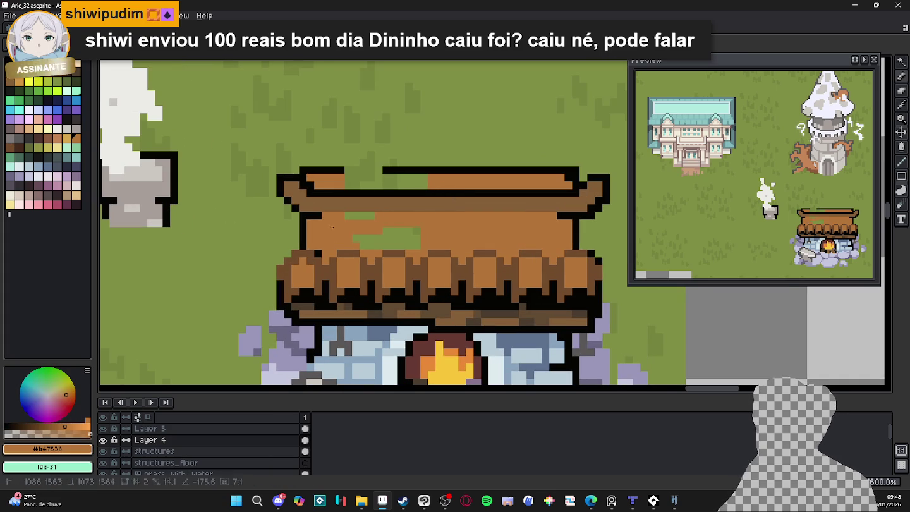
drag(398, 239, 408, 245)
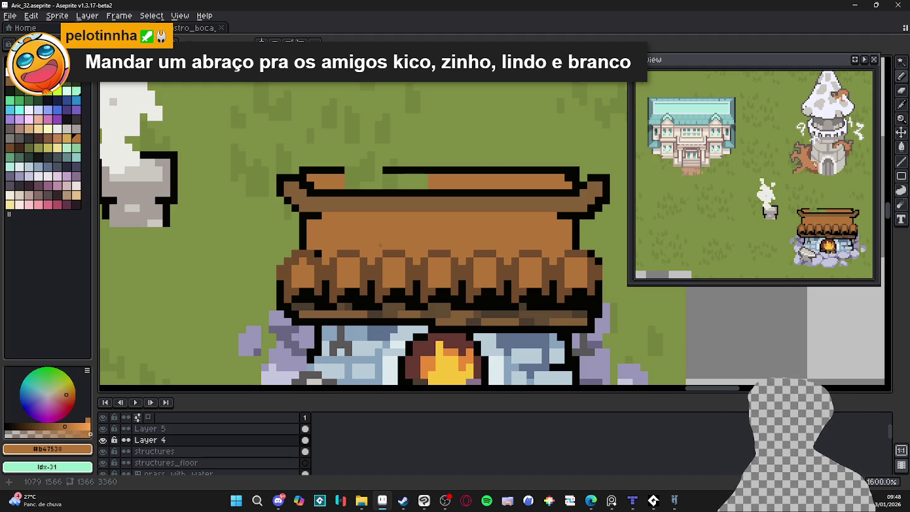
Marquee-select a shingle column from the roof, extending it over the neighbouring shingle.
key(m)
key(b)
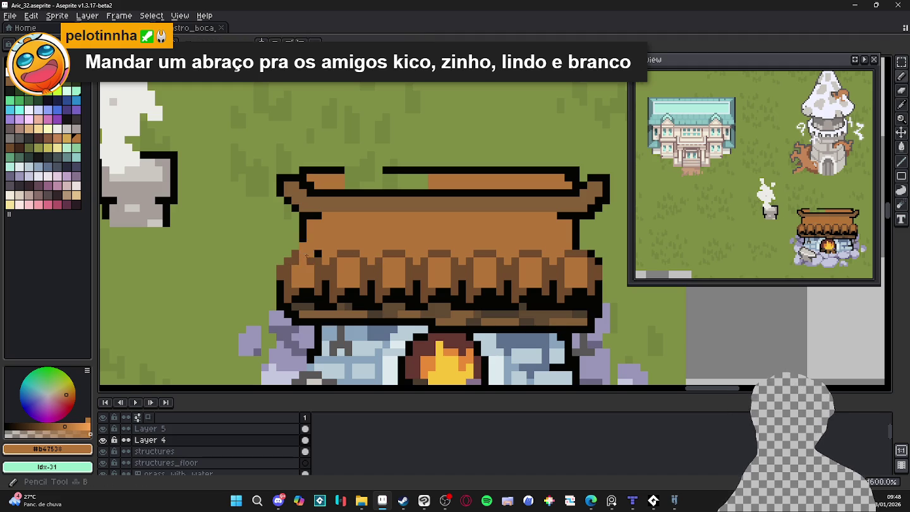
key(m)
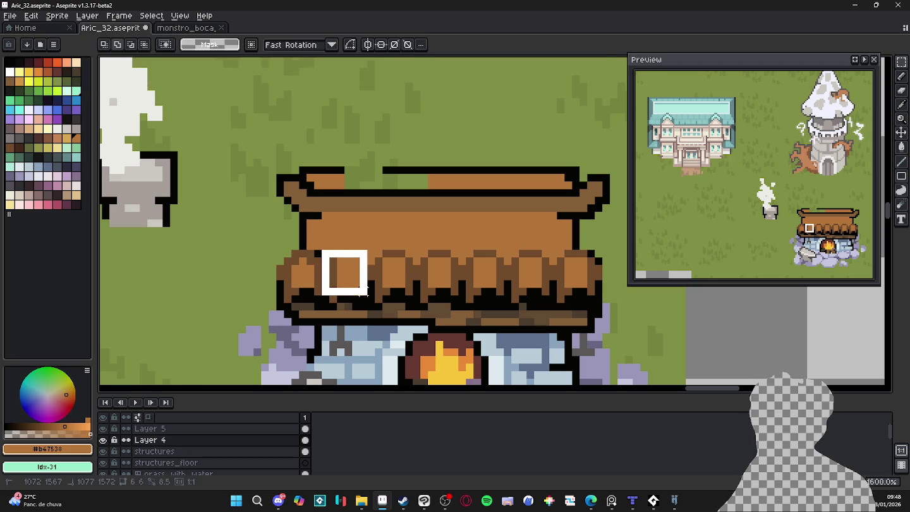
scroll(408, 306, up, 1)
mouse_move(408, 312)
mouse_down()
mouse_move(416, 233)
mouse_move(404, 301)
mouse_up()
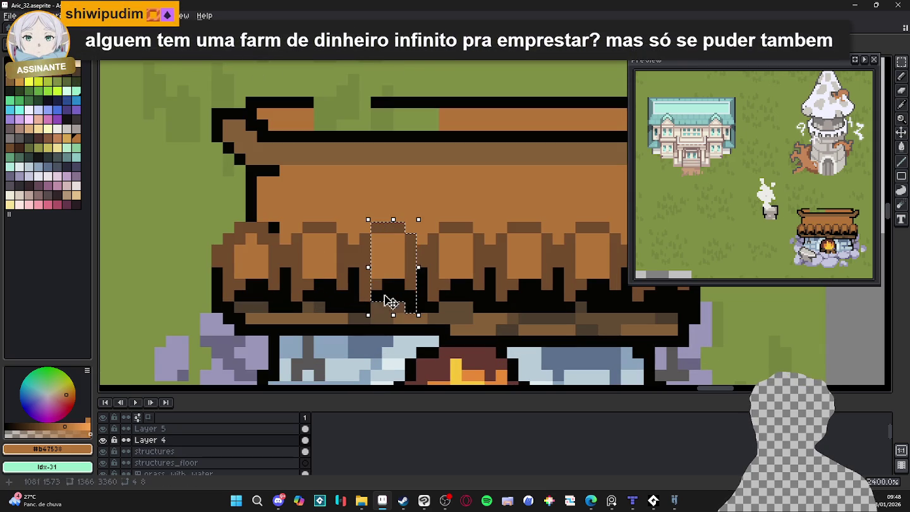
drag(357, 231, 371, 315)
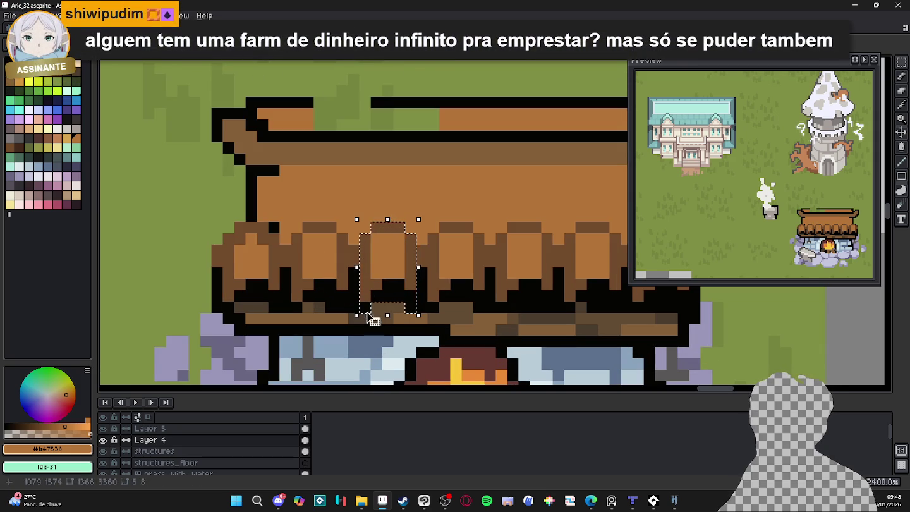
scroll(340, 305, up, 1)
drag(357, 248, 357, 308)
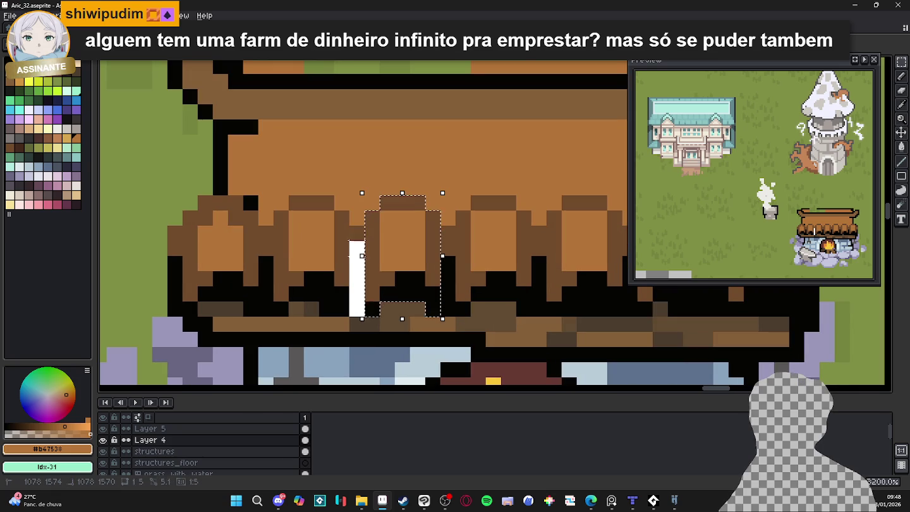
Copy shingle blocks rightward across the upper roof, undoing a misplaced shift.
key(b)
key(ctrl+d)
scroll(380, 295, down, 1)
key(ctrl+z)
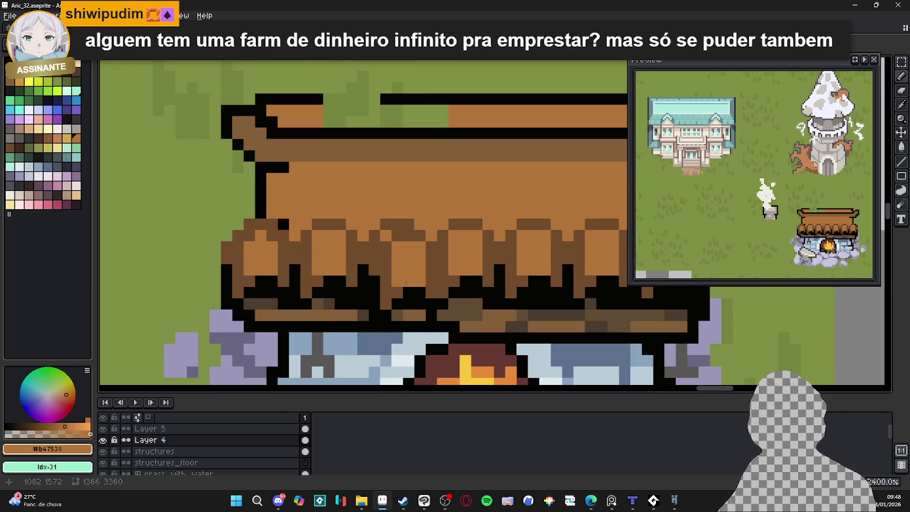
key(ctrl+y)
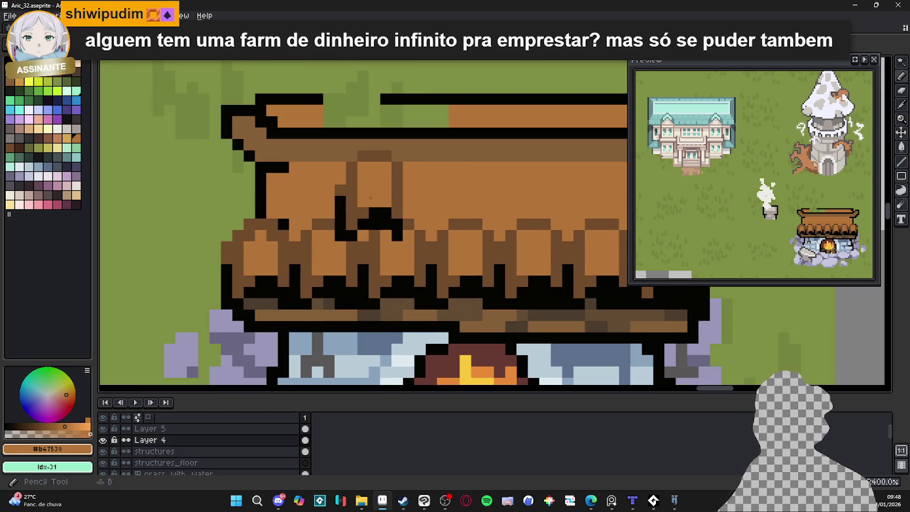
key(ctrl+z)
key(ctrl+z)
drag(363, 207, 434, 203)
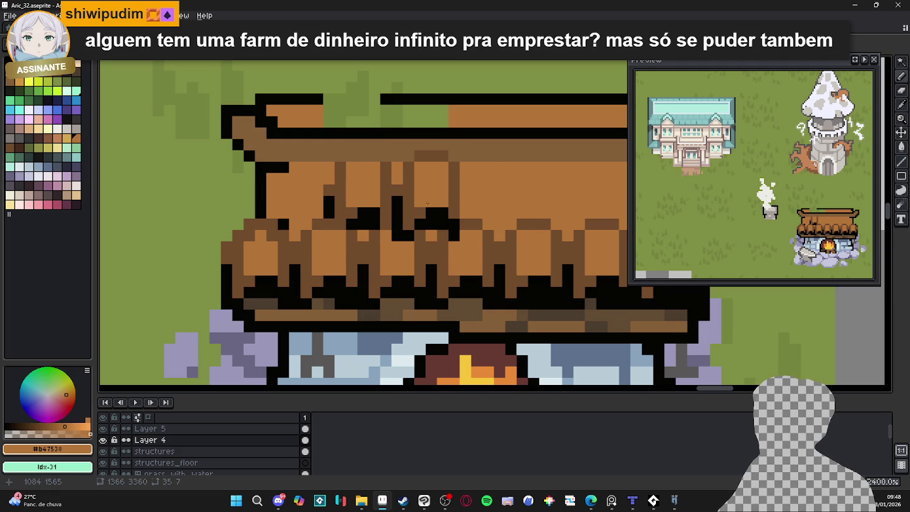
mouse_move(428, 203)
mouse_down()
mouse_move(559, 203)
mouse_move(413, 215)
mouse_move(490, 222)
mouse_up()
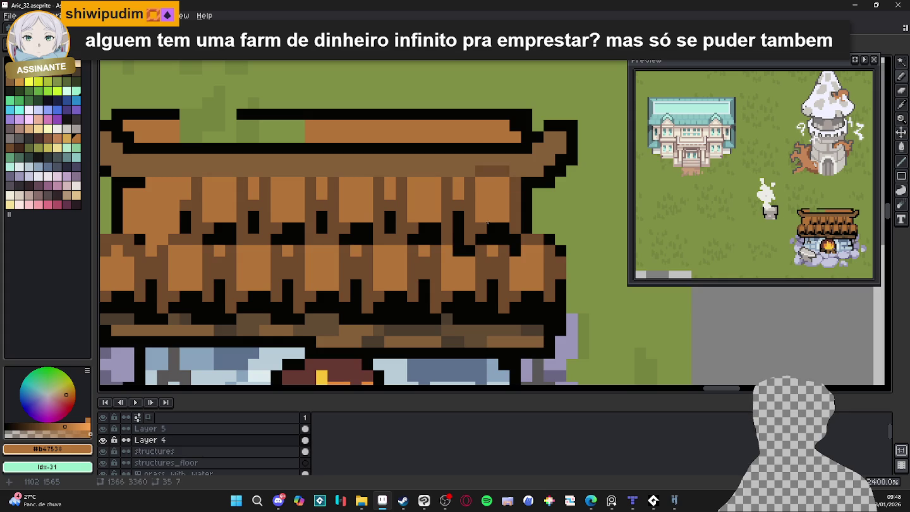
drag(155, 211, 345, 232)
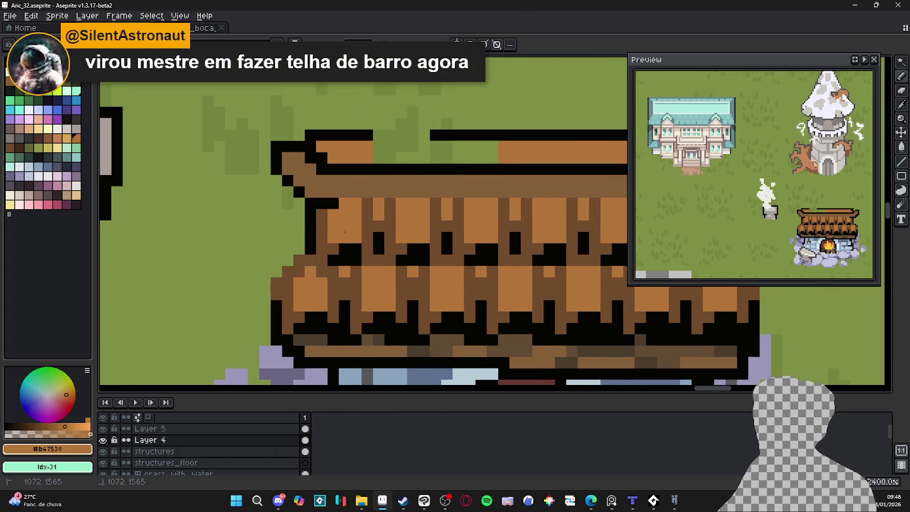
scroll(345, 232, down, 1)
scroll(445, 283, down, 1)
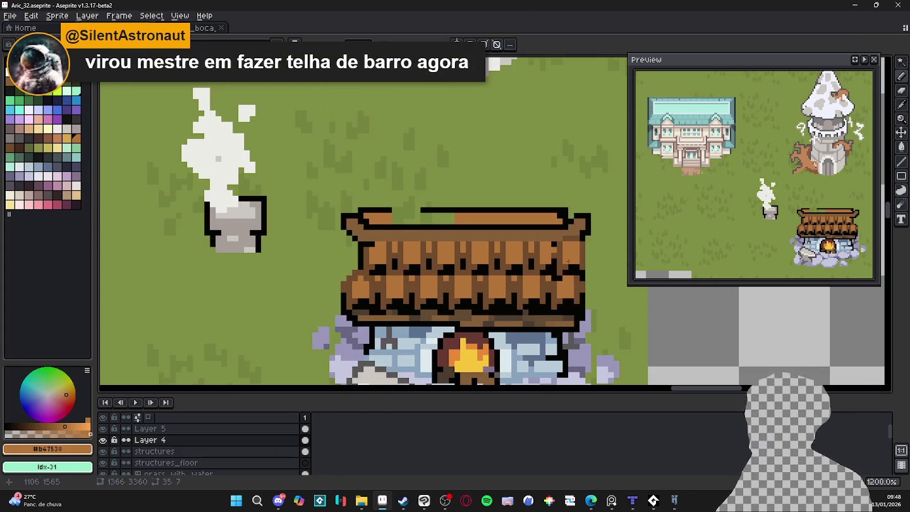
Deselect, pick black, and extend the outline down the roof's right edge.
key(ctrl+d)
key(b)
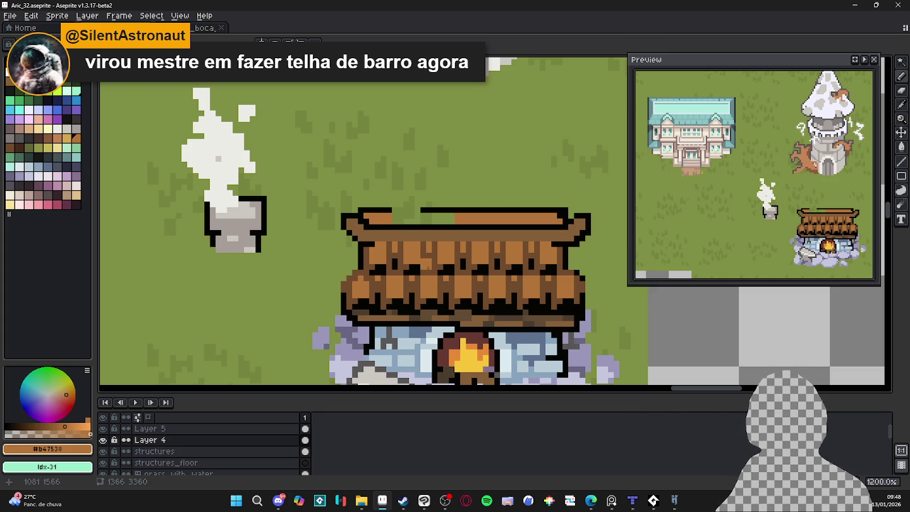
scroll(436, 275, down, 2)
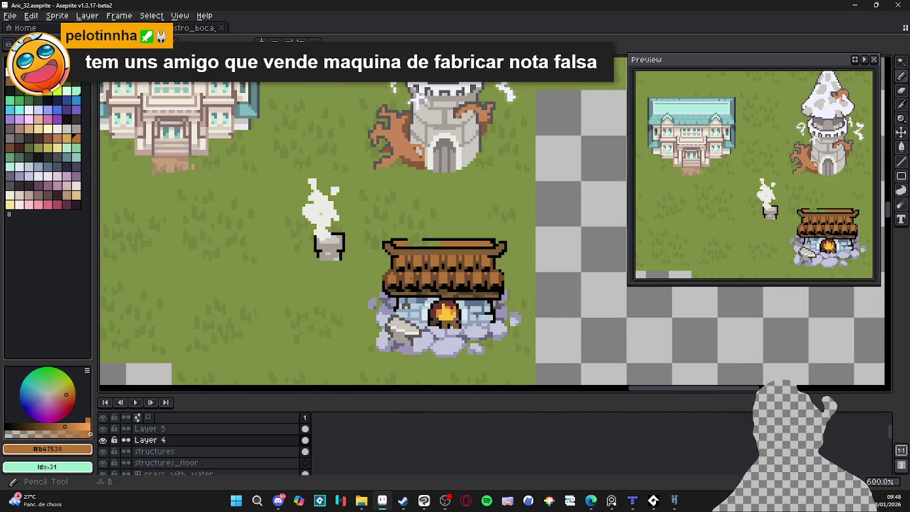
scroll(404, 269, up, 3)
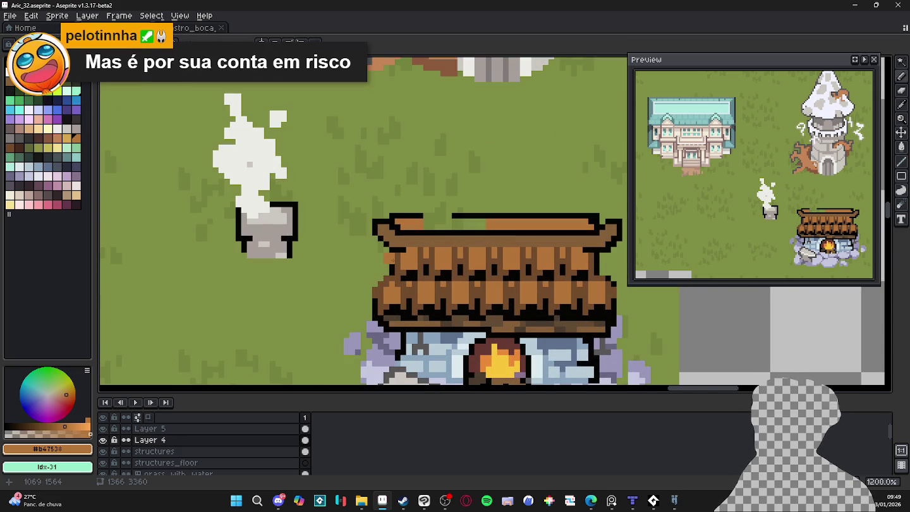
scroll(396, 265, up, 1)
alt+click(393, 244)
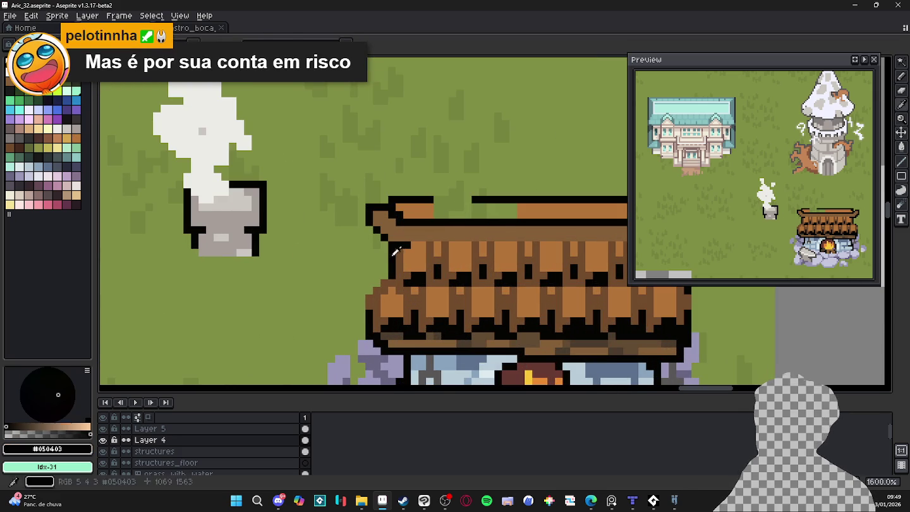
scroll(394, 253, right, 2)
scroll(397, 281, right, 1)
scroll(404, 280, right, 1)
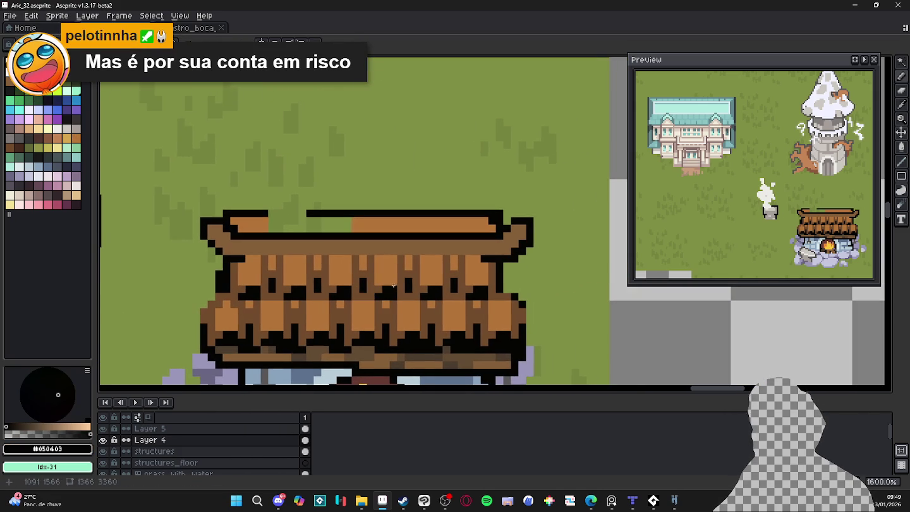
drag(507, 269, 507, 290)
alt+click(494, 289)
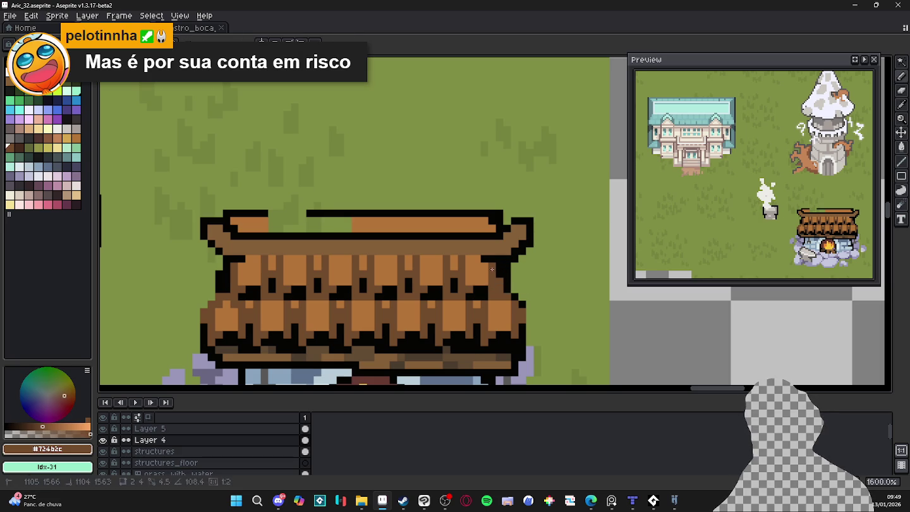
Draw a black outline line along the roof's left end.
scroll(492, 265, down, 1)
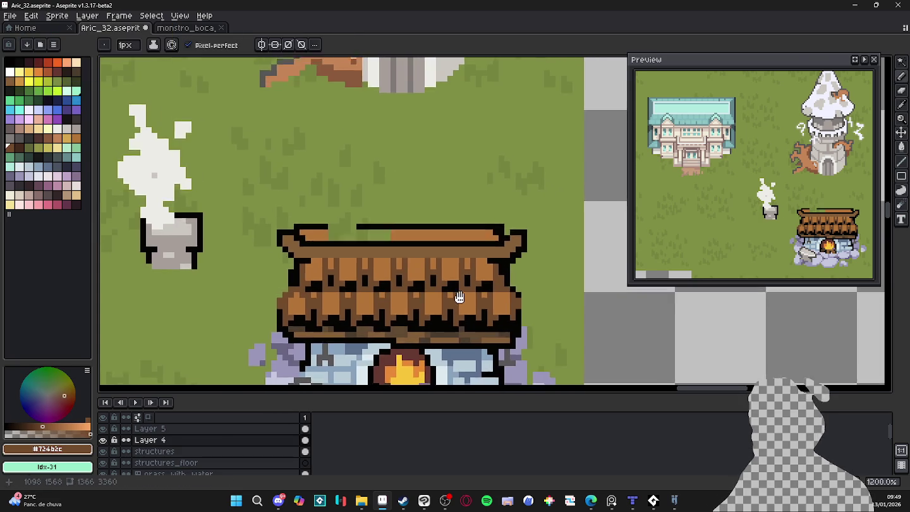
scroll(514, 296, up, 1)
key(x)
key(e)
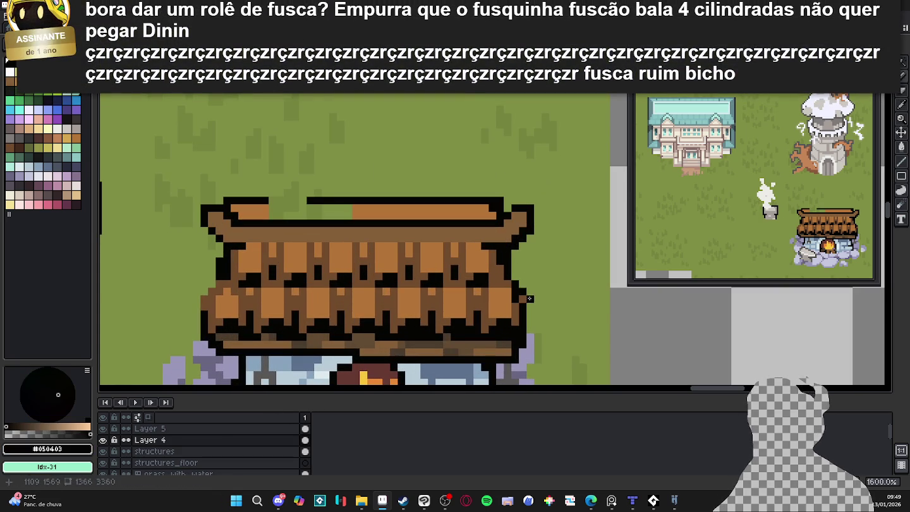
scroll(523, 298, down, 1)
scroll(455, 278, down, 1)
scroll(415, 268, up, 1)
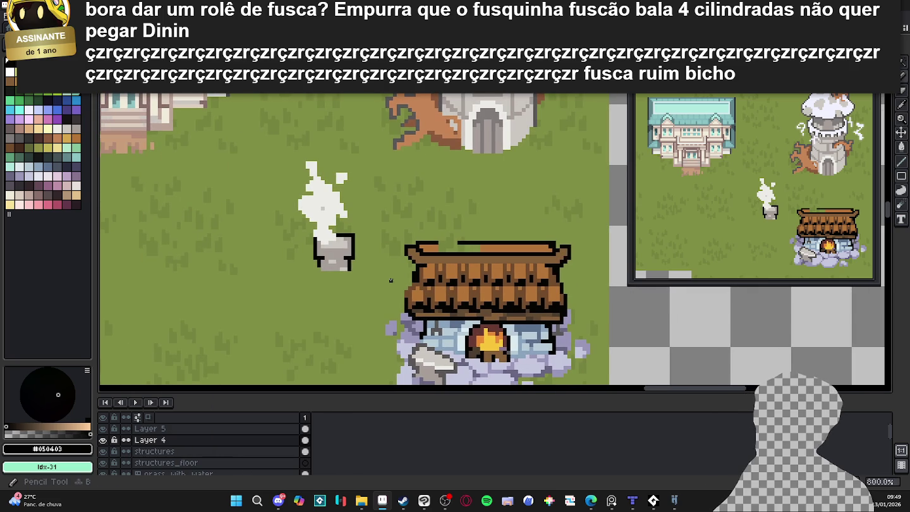
scroll(399, 288, up, 1)
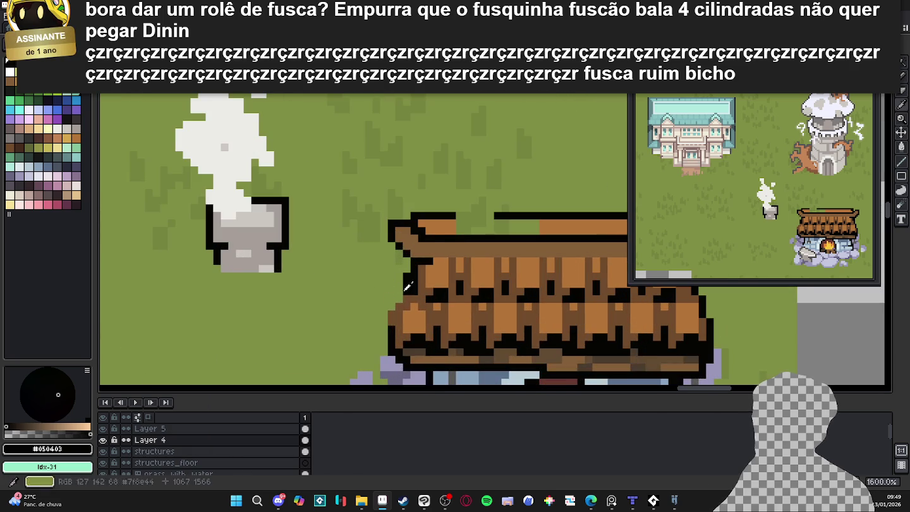
scroll(399, 287, up, 1)
drag(399, 288, 394, 264)
drag(382, 334, 393, 280)
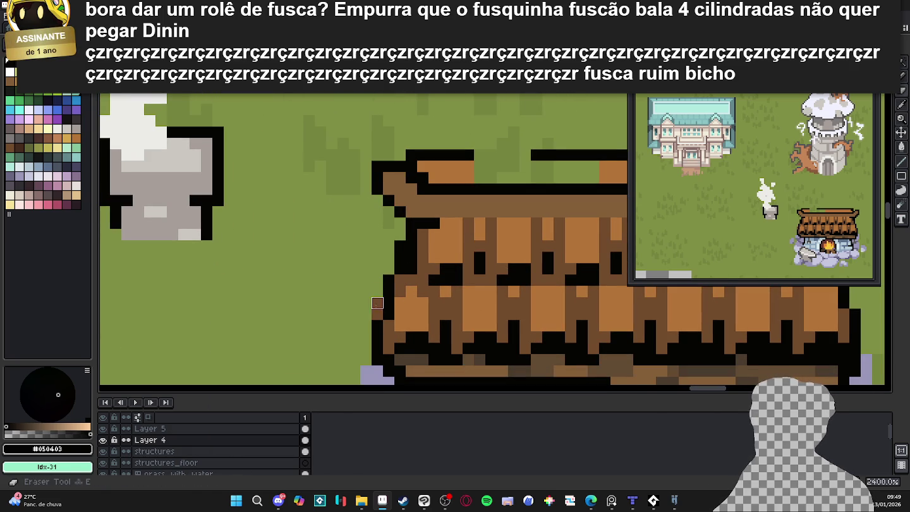
Add a black pixel on a left roof shingle and pick the roof brown.
drag(386, 310, 352, 280)
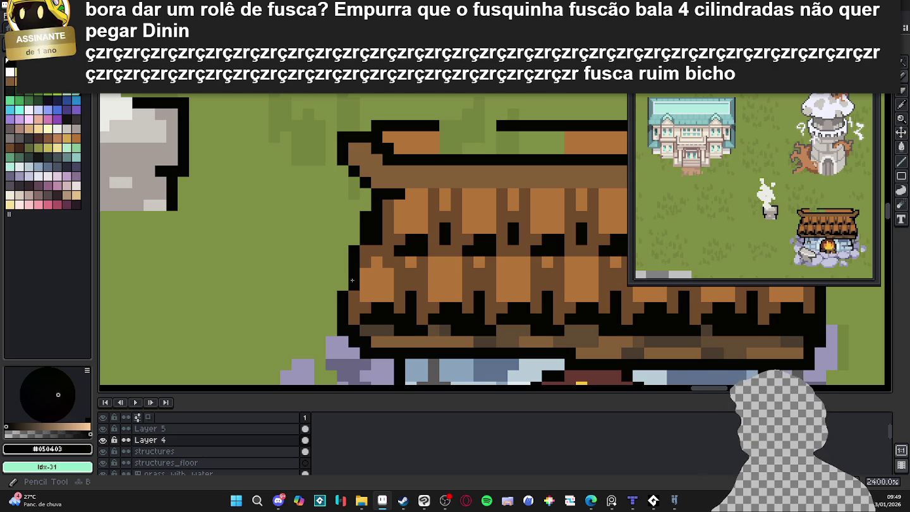
click(377, 283)
scroll(493, 294, down, 5)
drag(534, 252, 454, 244)
scroll(509, 272, up, 5)
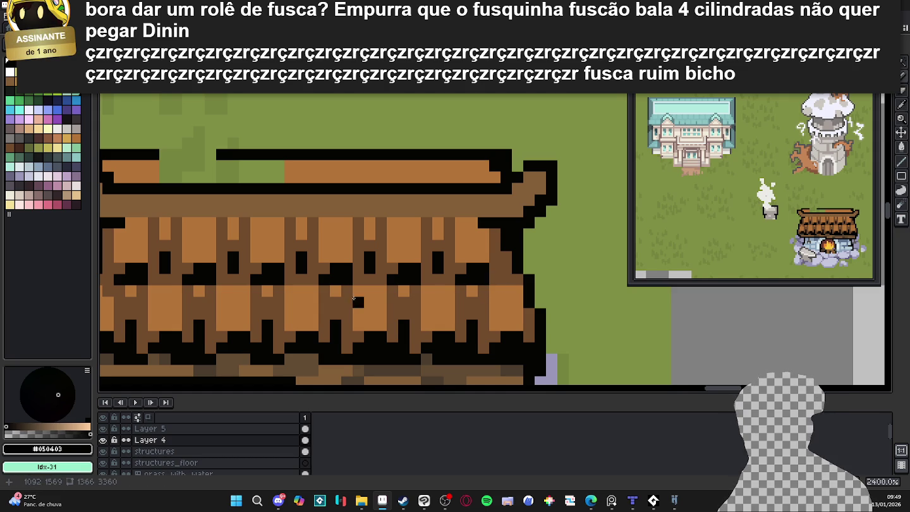
alt+click(309, 288)
scroll(385, 264, down, 1)
scroll(386, 264, down, 1)
scroll(391, 260, down, 1)
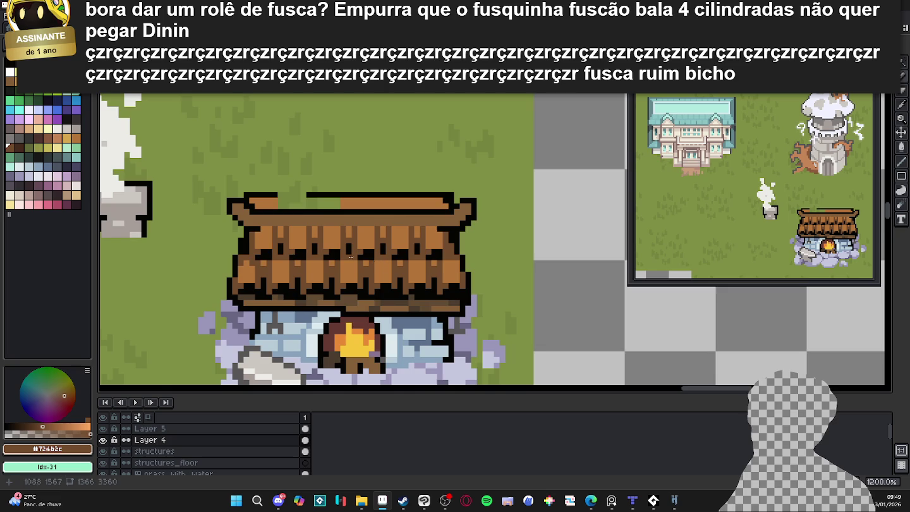
Paint dark brown shading on the roof's lower left and blacken one roof pixel.
scroll(360, 259, up, 1)
scroll(360, 259, up, 1)
alt+click(231, 252)
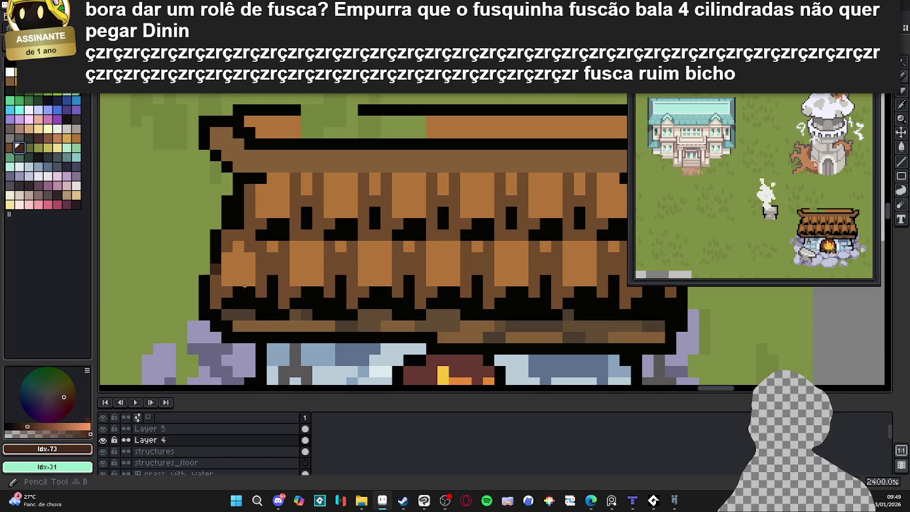
mouse_move(261, 303)
mouse_down()
mouse_move(238, 291)
mouse_move(269, 300)
mouse_up()
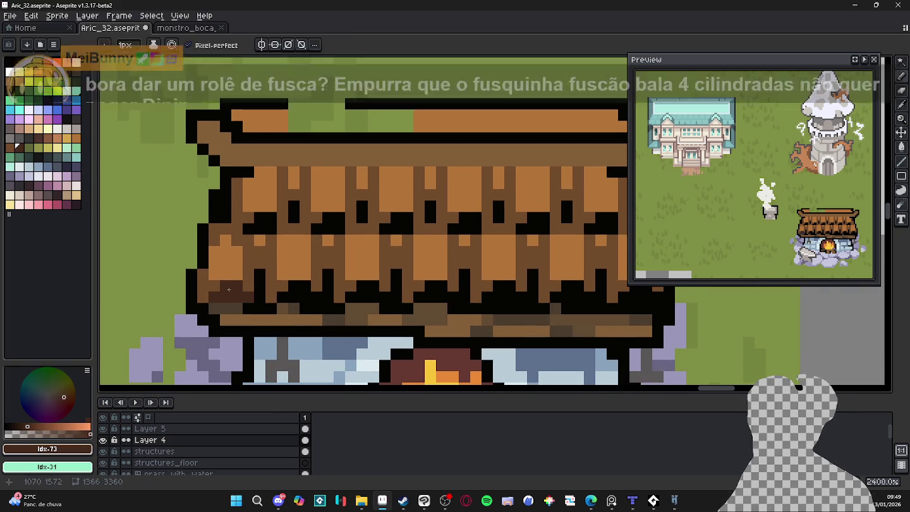
scroll(210, 289, up, 1)
alt+click(266, 278)
click(242, 281)
Recolour two more pixels along the roof's bottom row with the dark brown shading.
scroll(243, 281, down, 1)
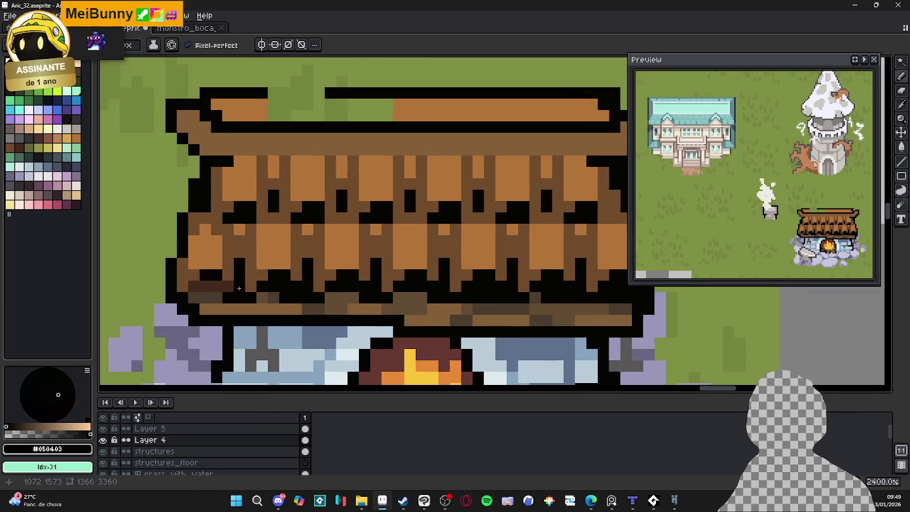
scroll(272, 312, down, 1)
scroll(295, 333, down, 1)
scroll(294, 333, up, 2)
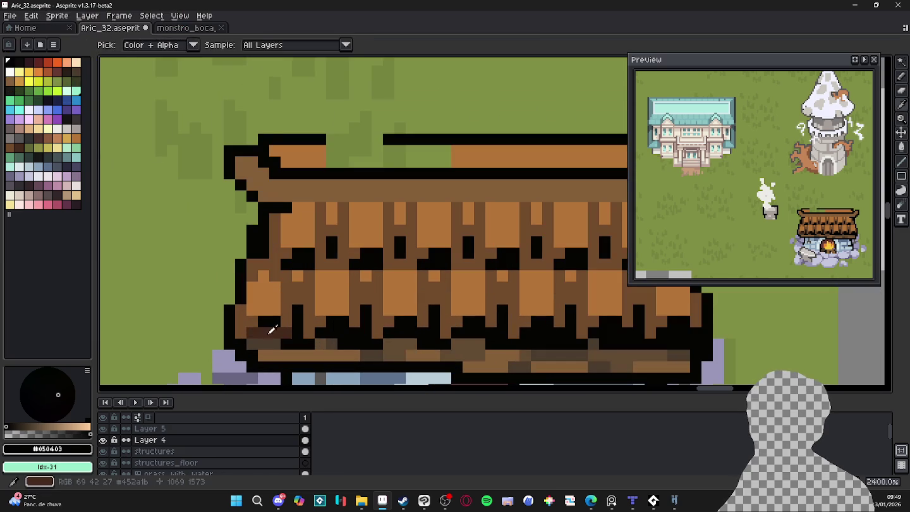
alt+click(269, 331)
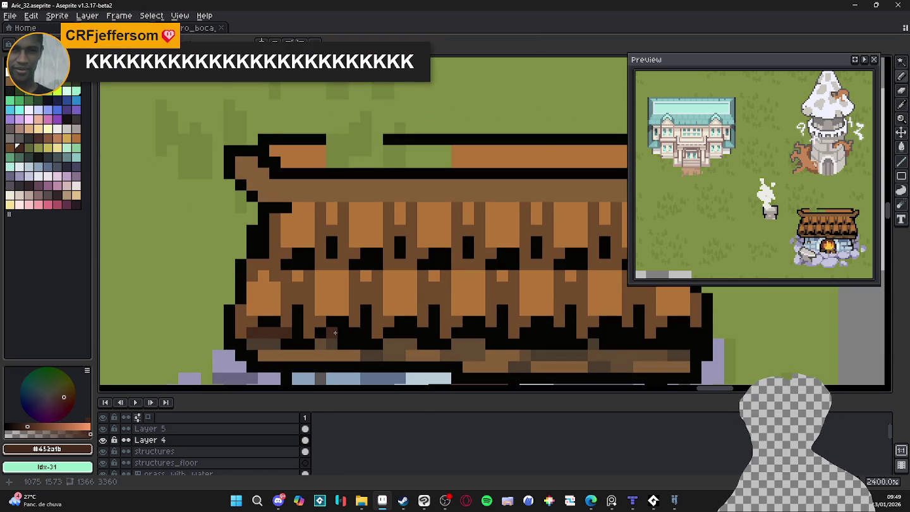
drag(354, 345, 367, 344)
Save the file with the new roof shading.
scroll(362, 304, down, 1)
scroll(379, 307, down, 1)
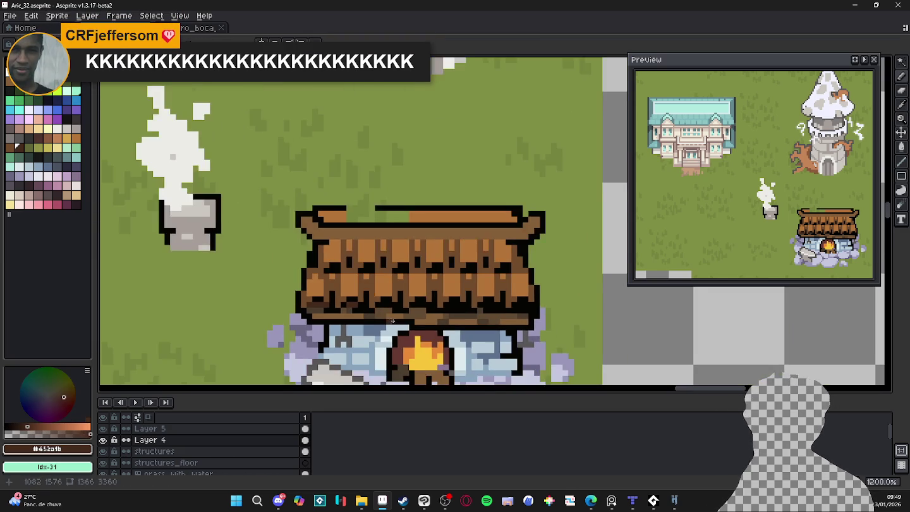
scroll(404, 307, down, 1)
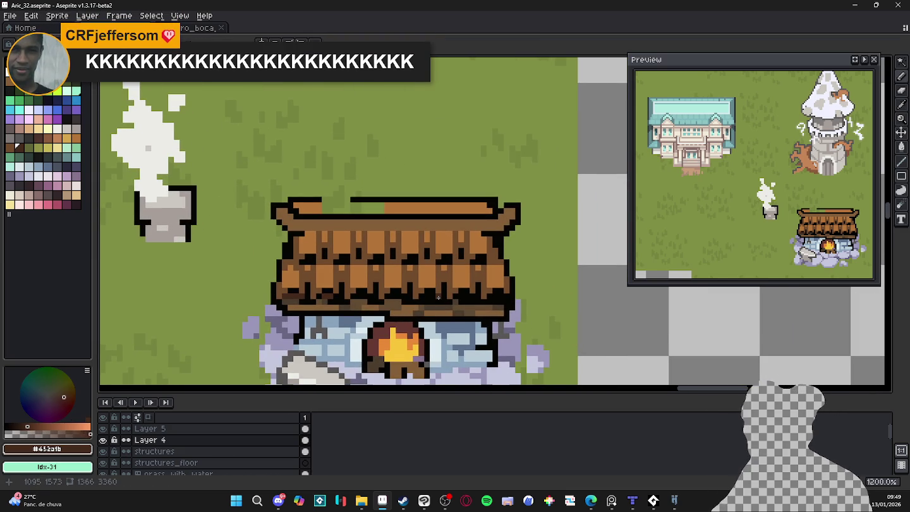
scroll(438, 297, down, 1)
scroll(417, 284, down, 1)
key(ctrl+s)
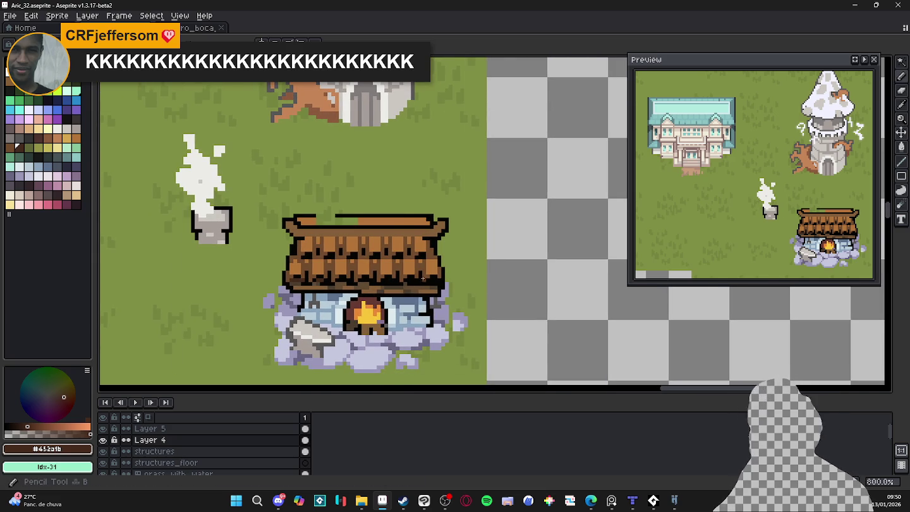
Add a dark brown pixel on the roof edge, then undo the stray stroke.
scroll(450, 280, right, 1)
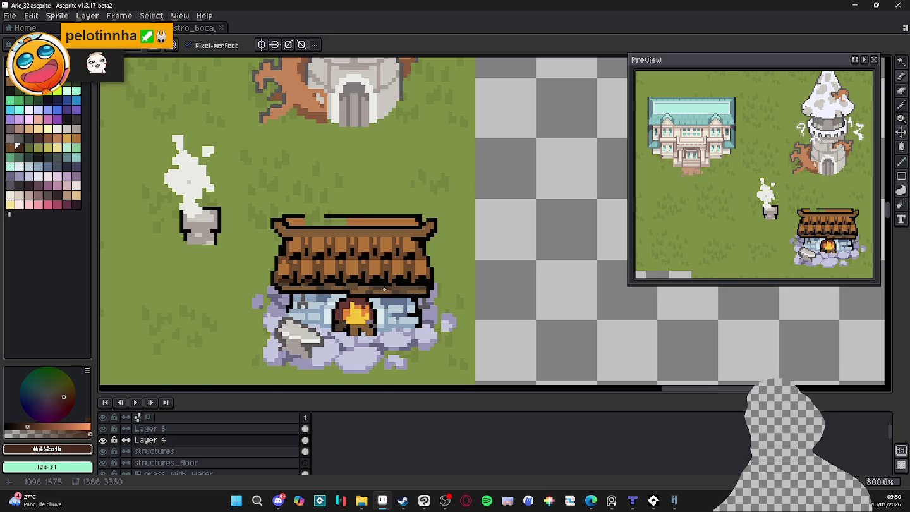
scroll(383, 280, up, 5)
click(364, 276)
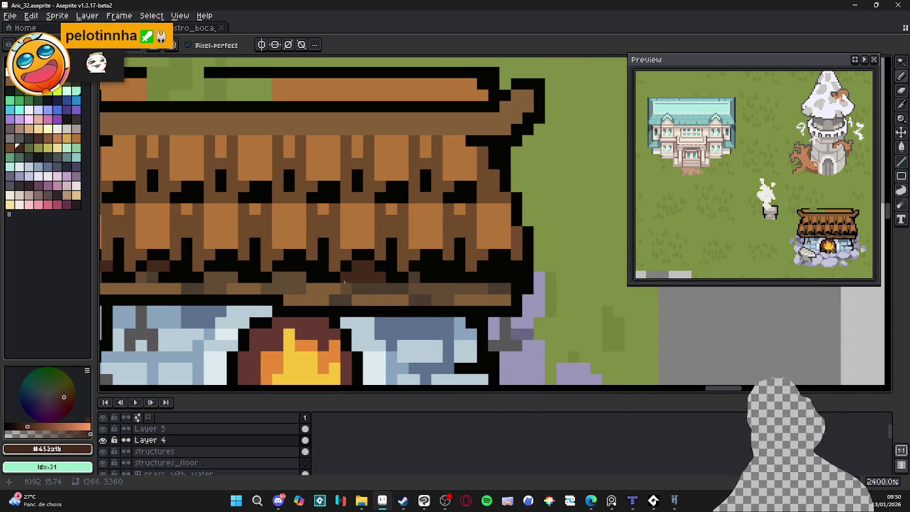
alt+click(364, 239)
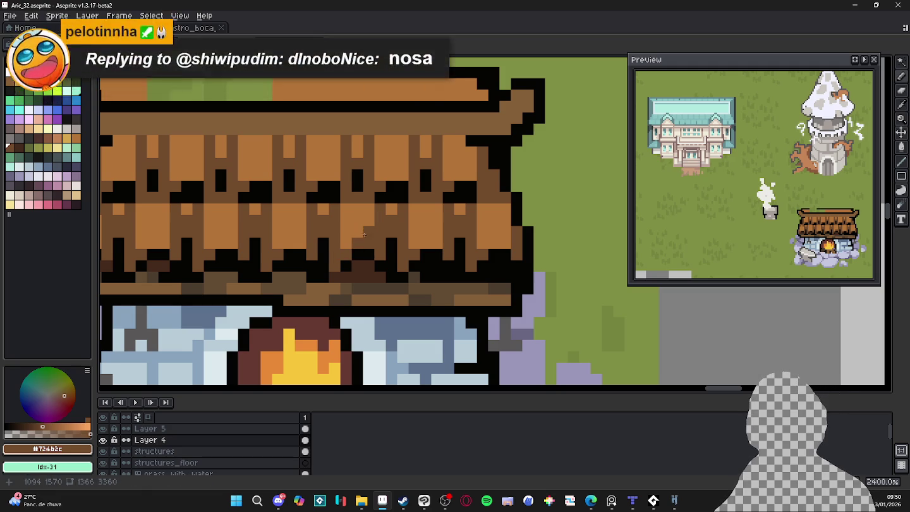
key(ctrl+z)
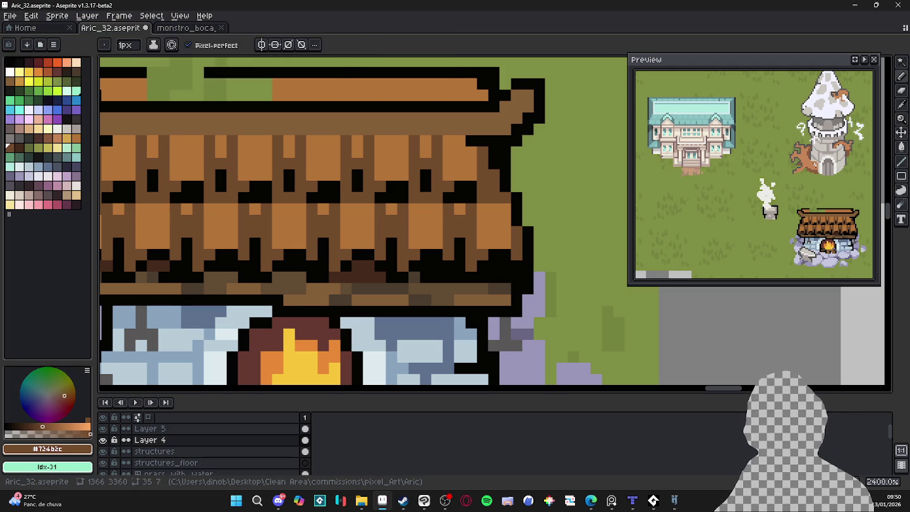
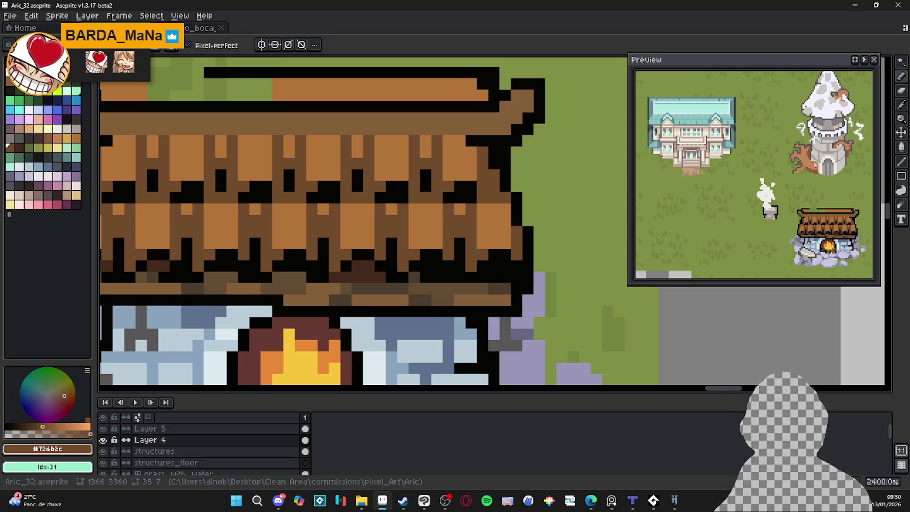
Marquee-select the chimney together with its rising smoke on the village map.
scroll(387, 298, down, 5)
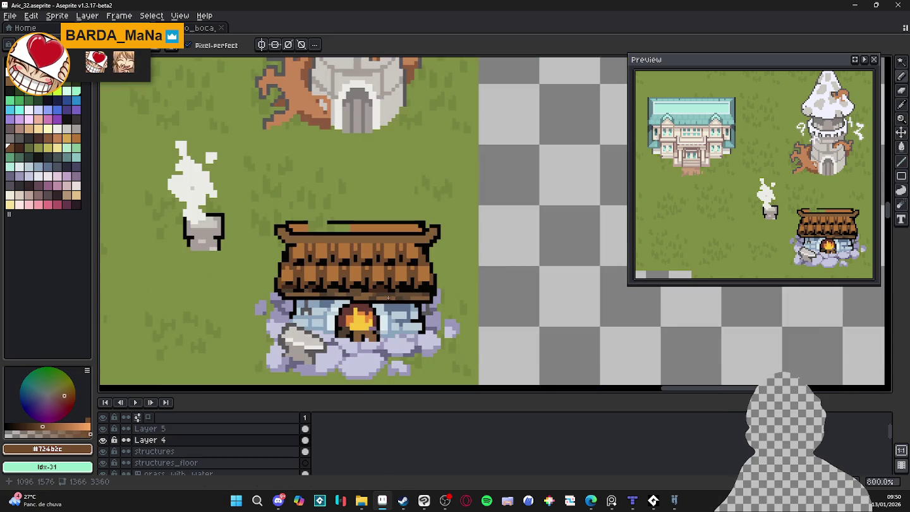
scroll(388, 297, down, 1)
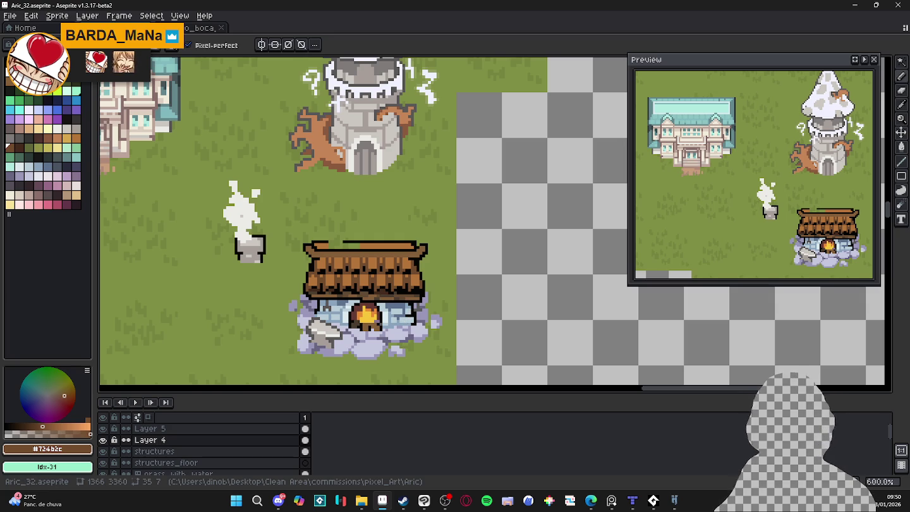
key(alt+Tab)
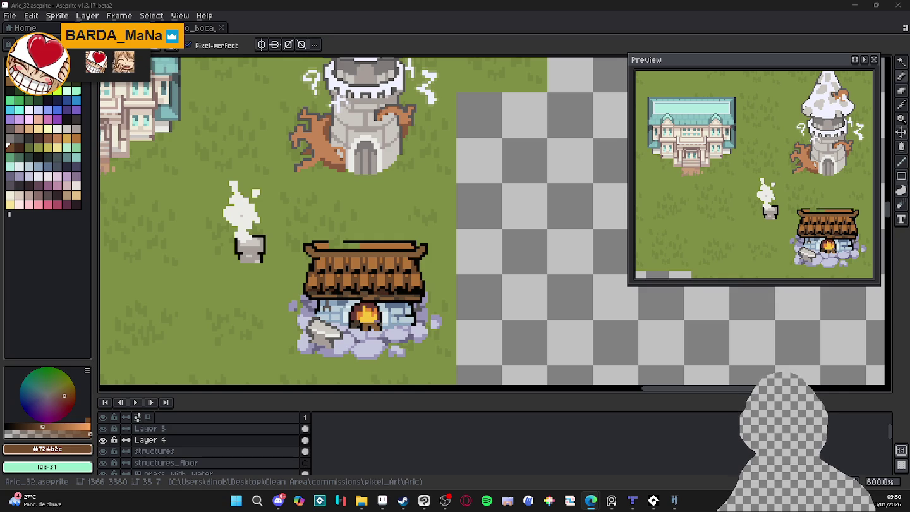
scroll(501, 240, down, 1)
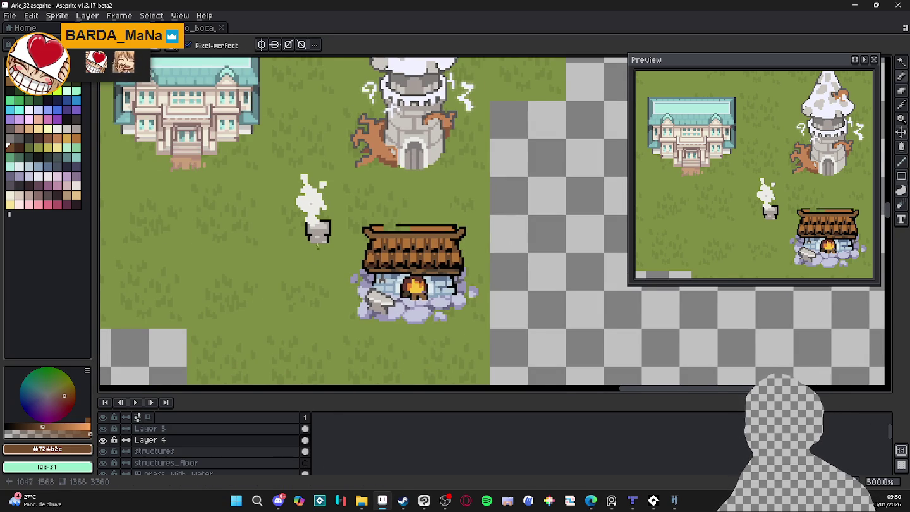
scroll(319, 252, up, 1)
key(m)
drag(261, 148, 340, 260)
mouse_move(299, 206)
mouse_down()
mouse_move(445, 276)
mouse_move(225, 50)
mouse_up()
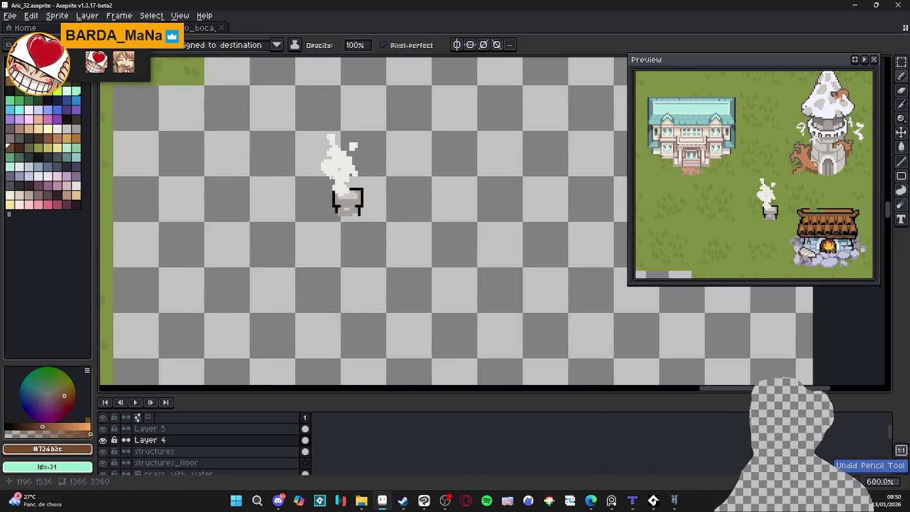
click(224, 49)
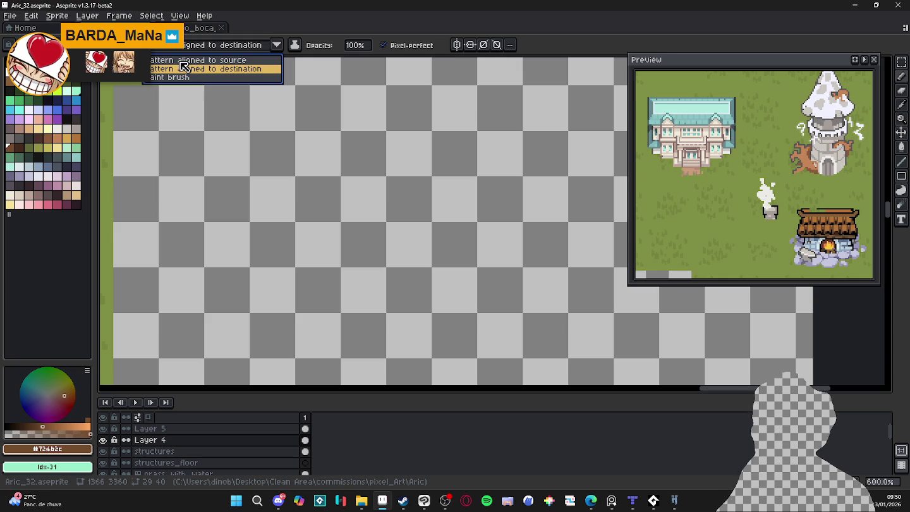
click(202, 78)
mouse_move(292, 125)
mouse_down()
mouse_move(266, 165)
mouse_move(499, 290)
mouse_up()
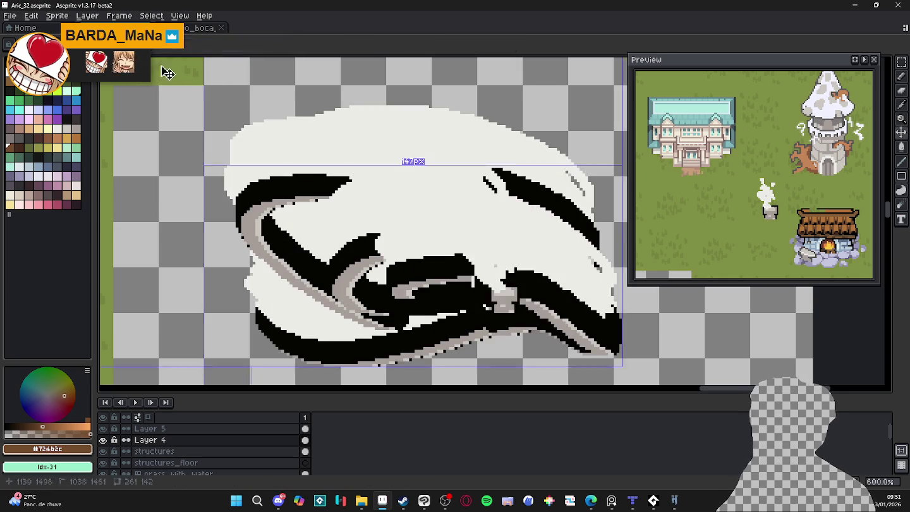
key(ctrl+z)
click(218, 46)
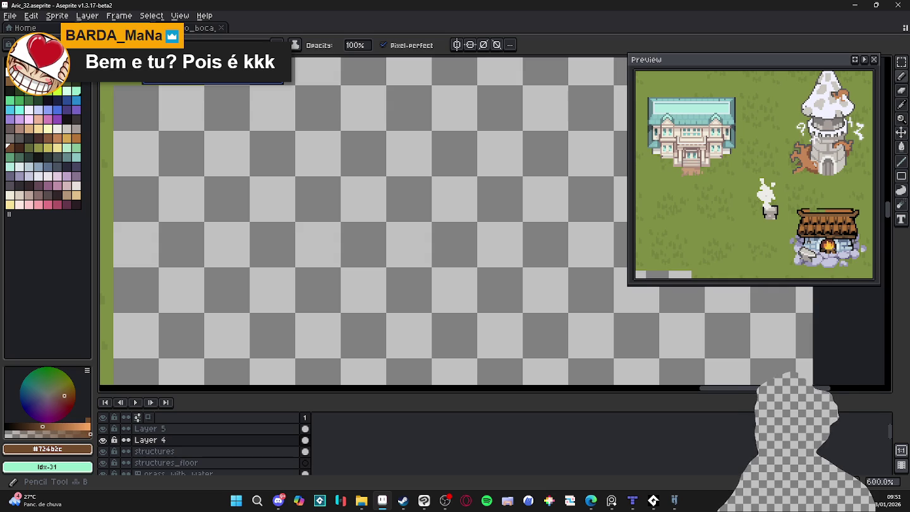
click(215, 73)
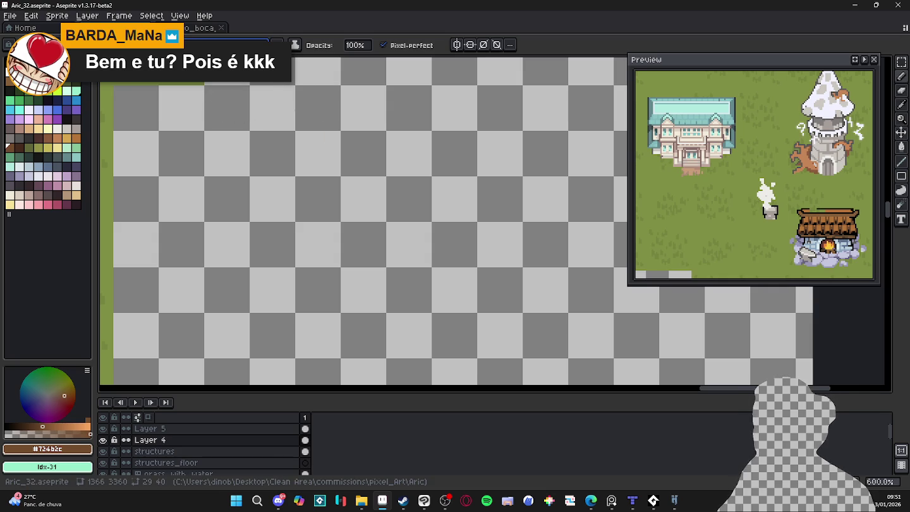
scroll(309, 233, down, 2)
drag(314, 234, 379, 202)
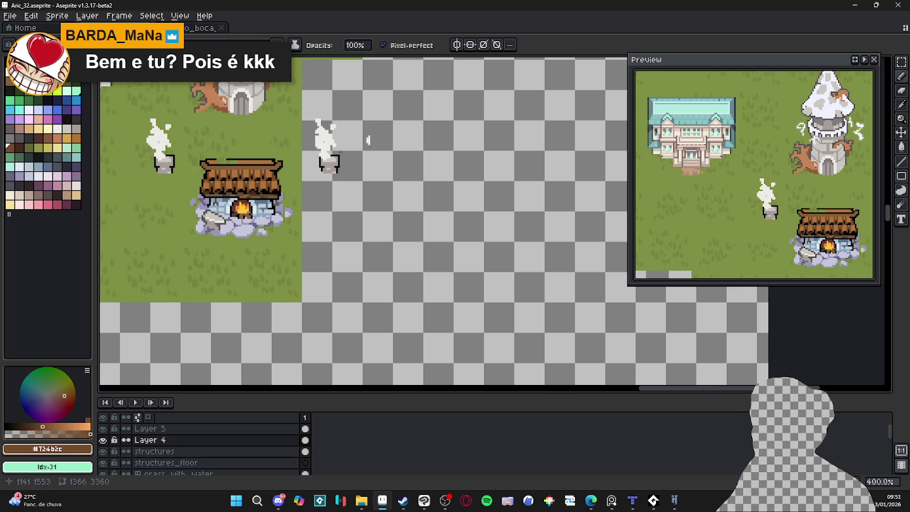
drag(341, 153, 452, 227)
key(ctrl+z)
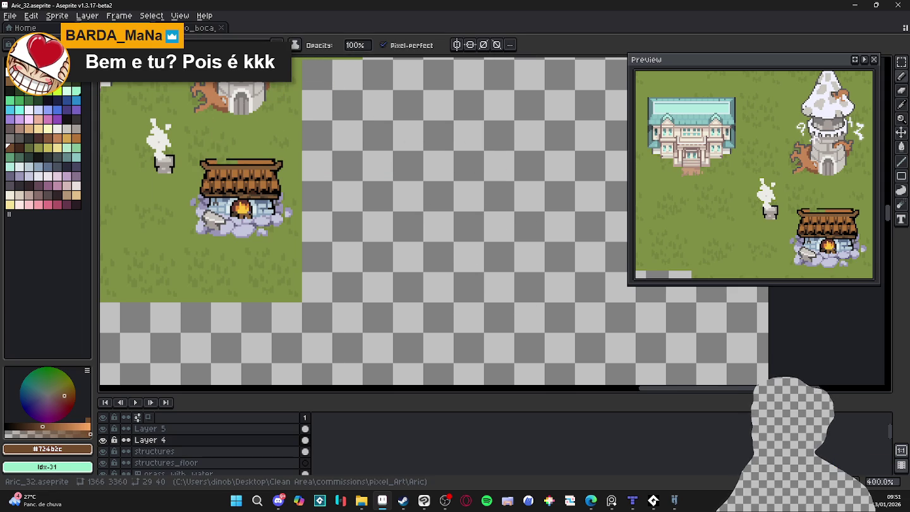
scroll(390, 192, right, 5)
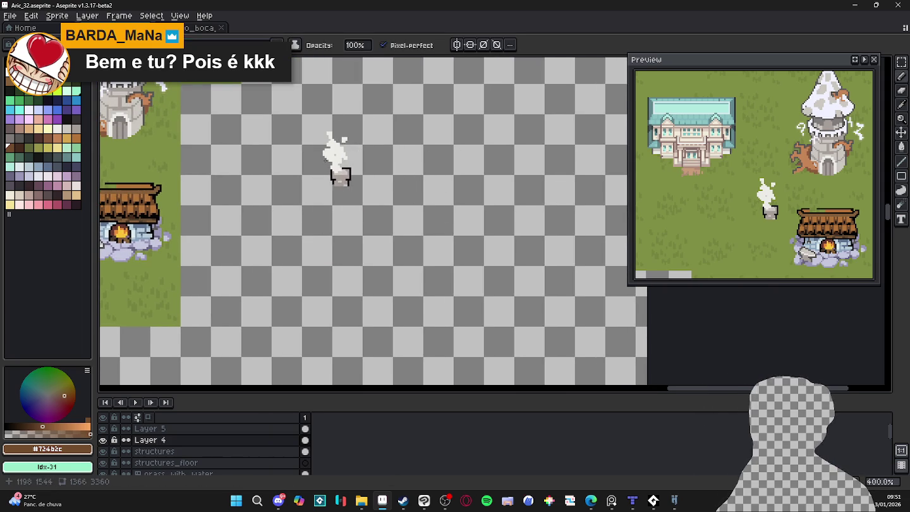
click(327, 158)
click(381, 158)
click(436, 158)
click(486, 158)
click(381, 233)
click(436, 234)
click(325, 303)
click(381, 306)
click(436, 306)
click(487, 297)
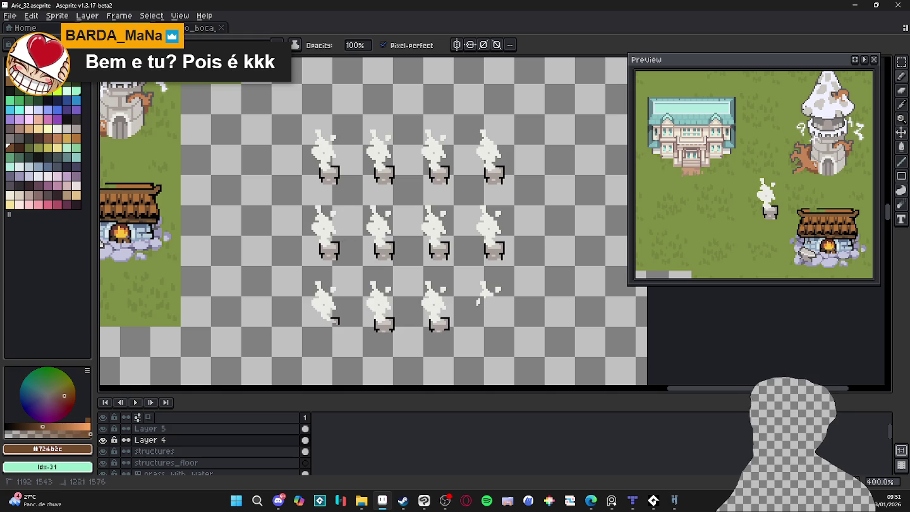
key(ctrl+z)
scroll(253, 202, left, 6)
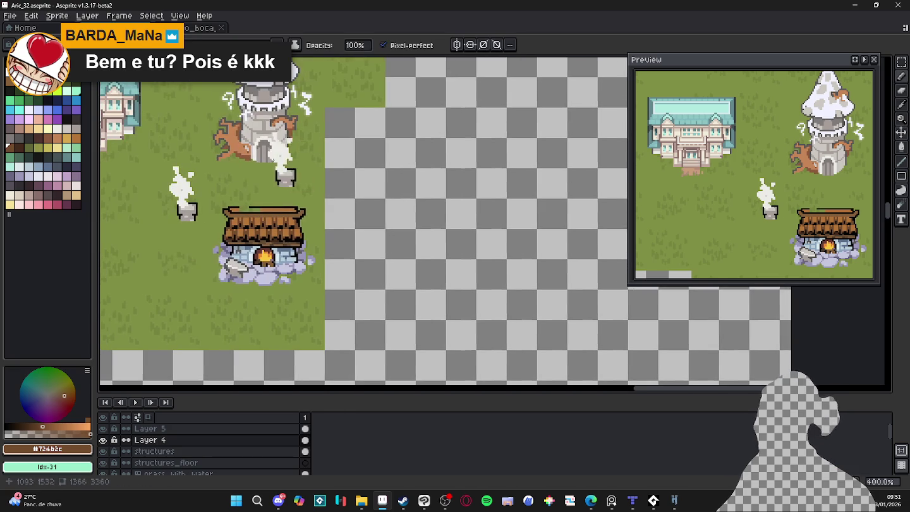
Open the saved brushes popup, backing out of Custom Brush shortcut settings opened by mistake.
click(107, 45)
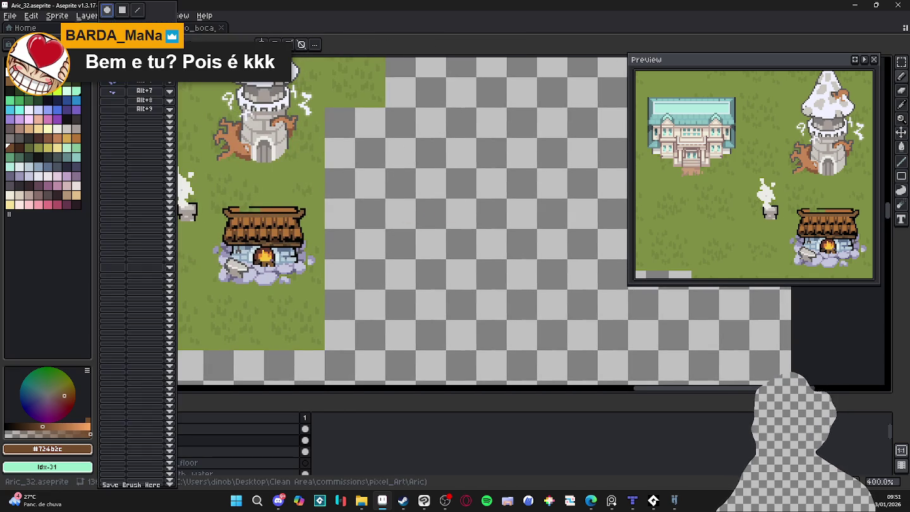
click(150, 465)
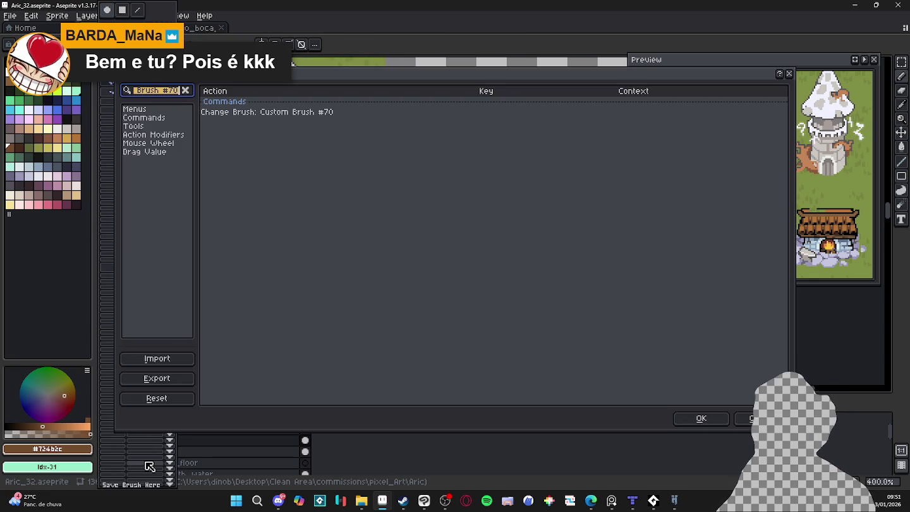
click(701, 419)
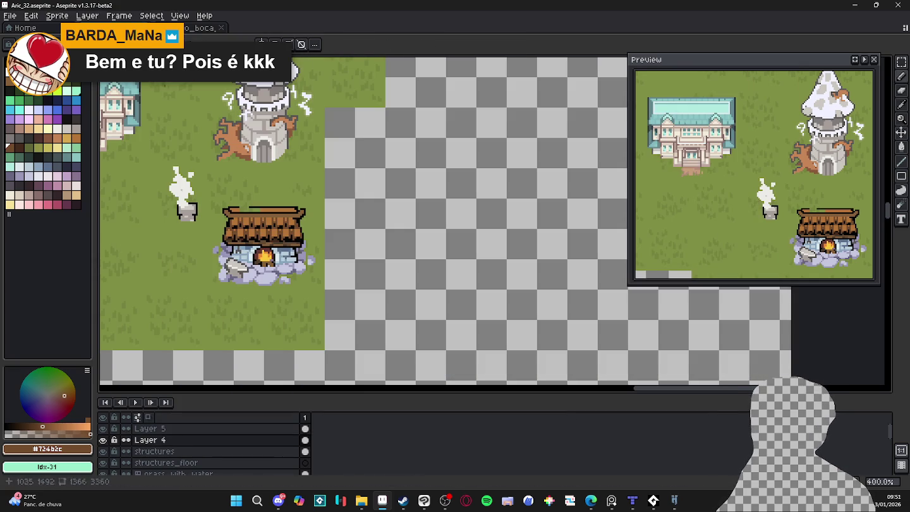
click(107, 45)
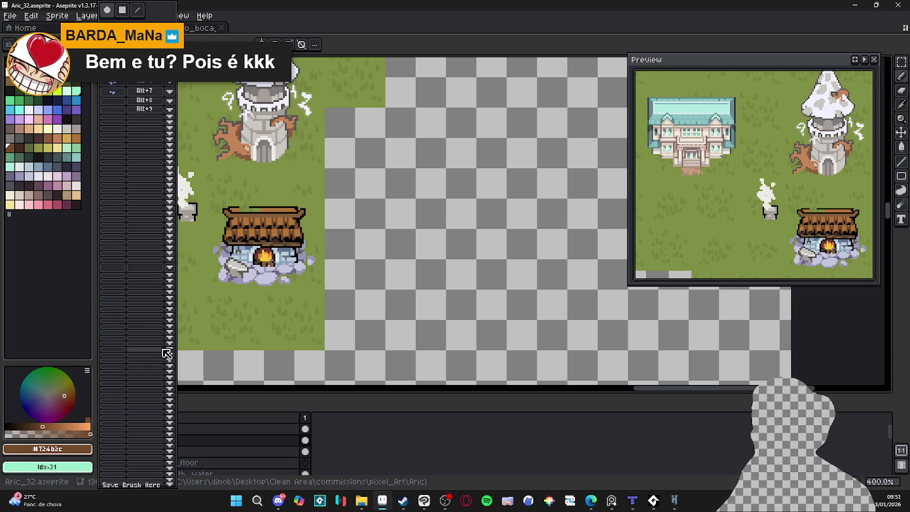
click(169, 331)
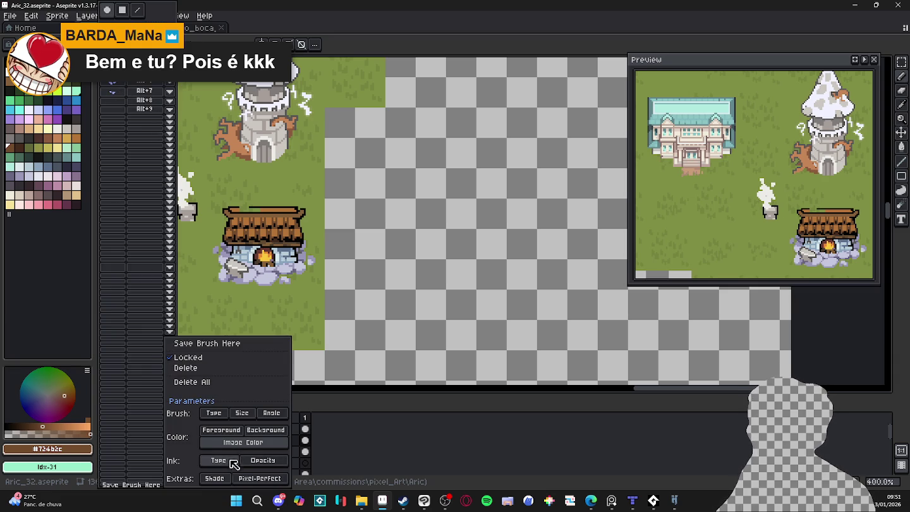
click(176, 366)
click(145, 207)
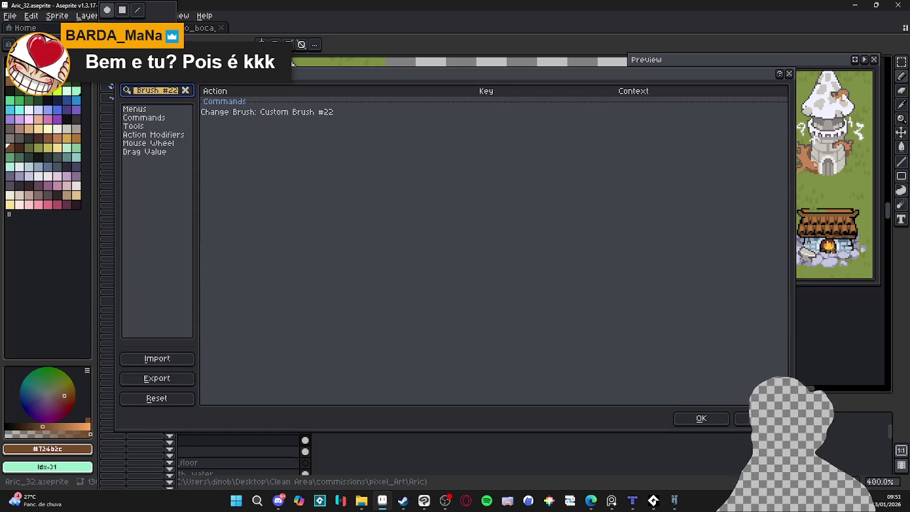
key(Escape)
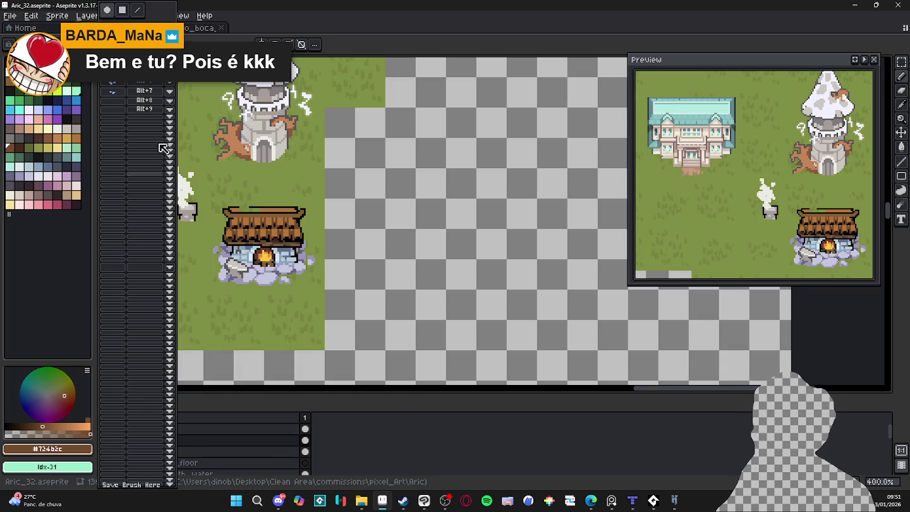
Save the chimney smoke brush into a slot and delete unwanted brushes from nearby slots.
click(170, 271)
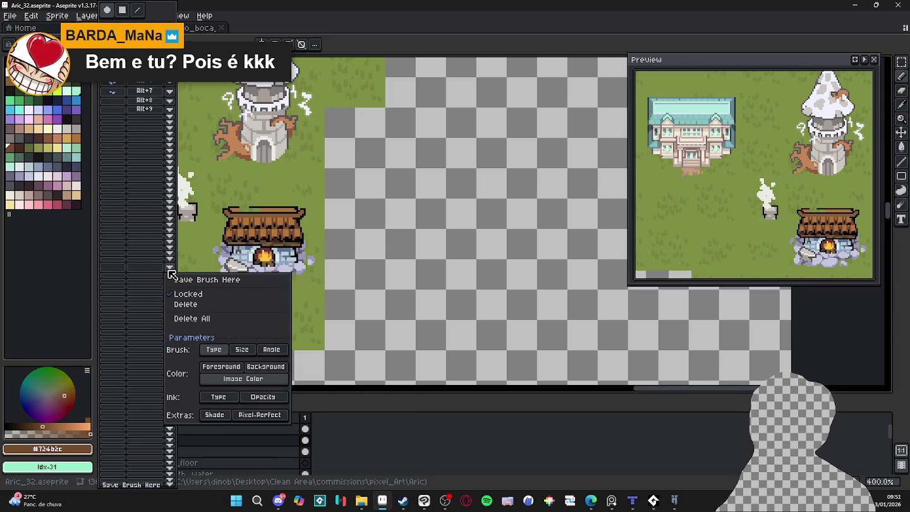
click(175, 280)
click(169, 251)
click(172, 264)
click(169, 258)
click(184, 287)
click(169, 258)
click(188, 289)
click(169, 256)
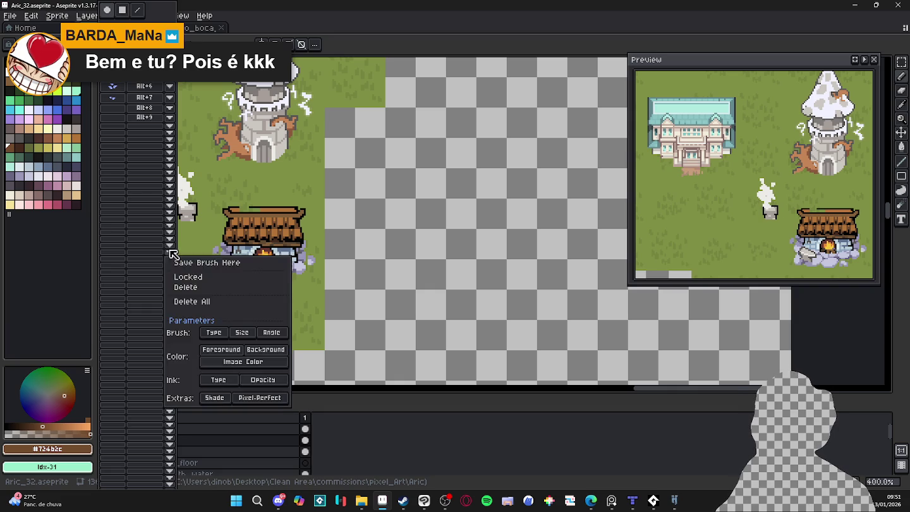
Lock the saved smoke brush slot and close the brushes popup.
click(192, 292)
click(170, 235)
click(183, 251)
click(176, 234)
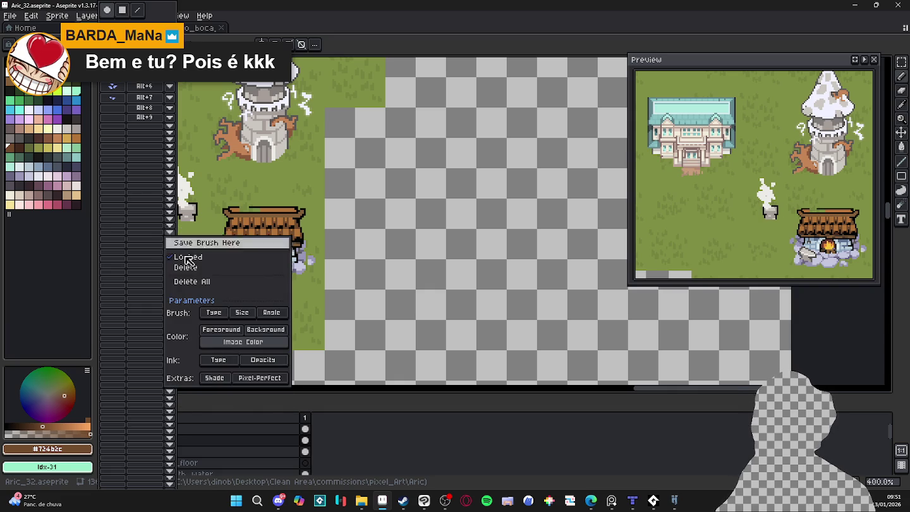
click(213, 279)
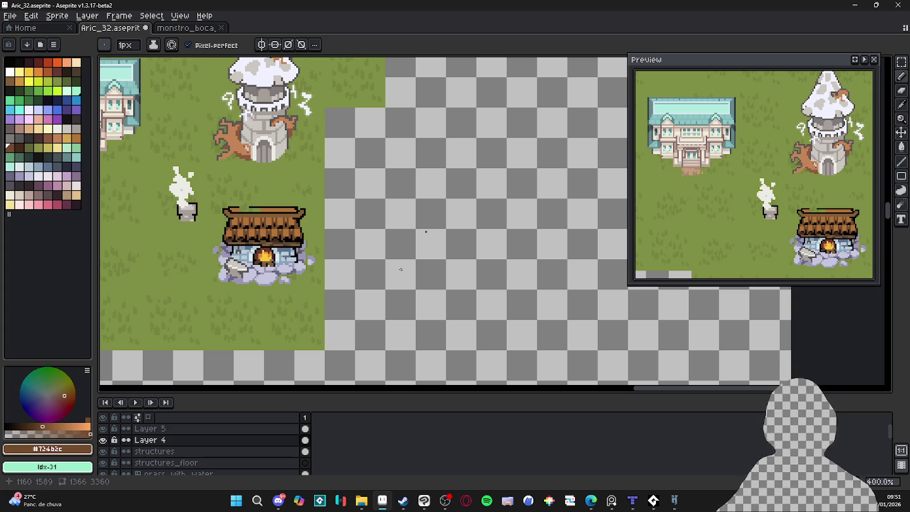
scroll(426, 231, down, 1)
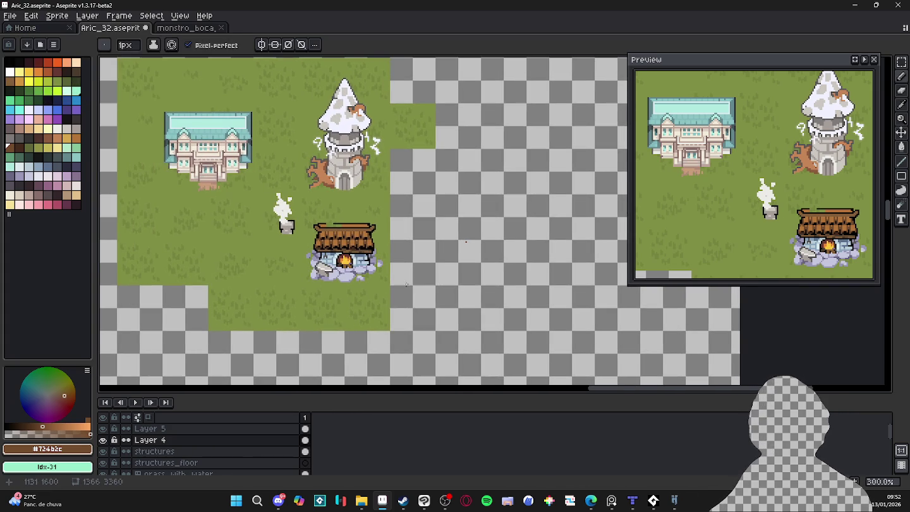
scroll(344, 246, up, 4)
scroll(371, 253, up, 6)
alt+click(423, 235)
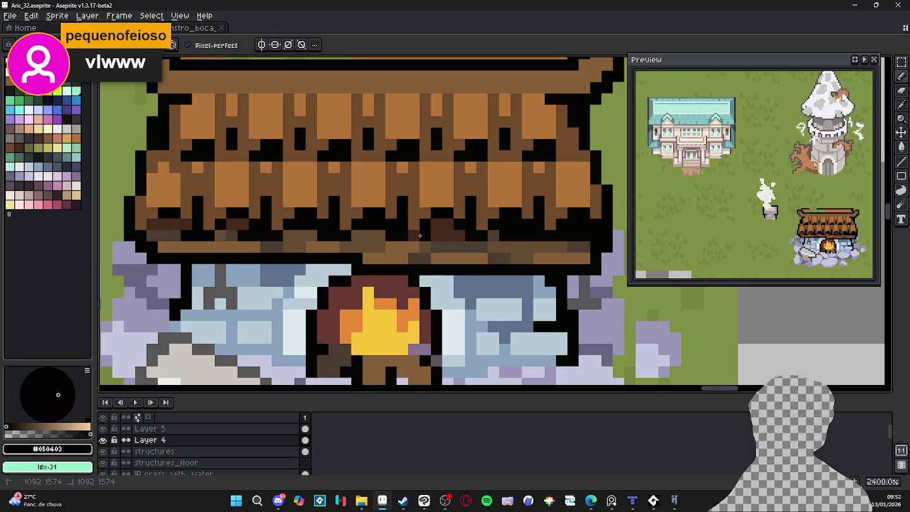
scroll(464, 237, down, 5)
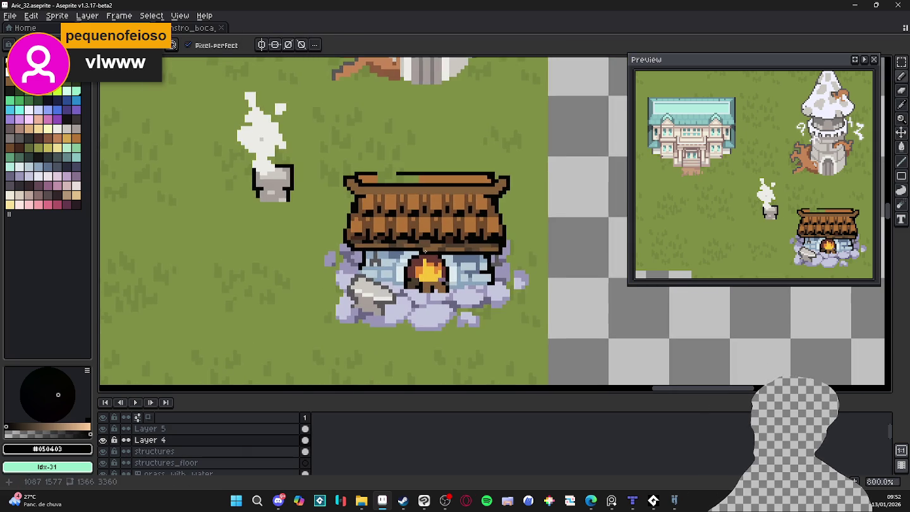
scroll(432, 236, up, 3)
alt+click(428, 227)
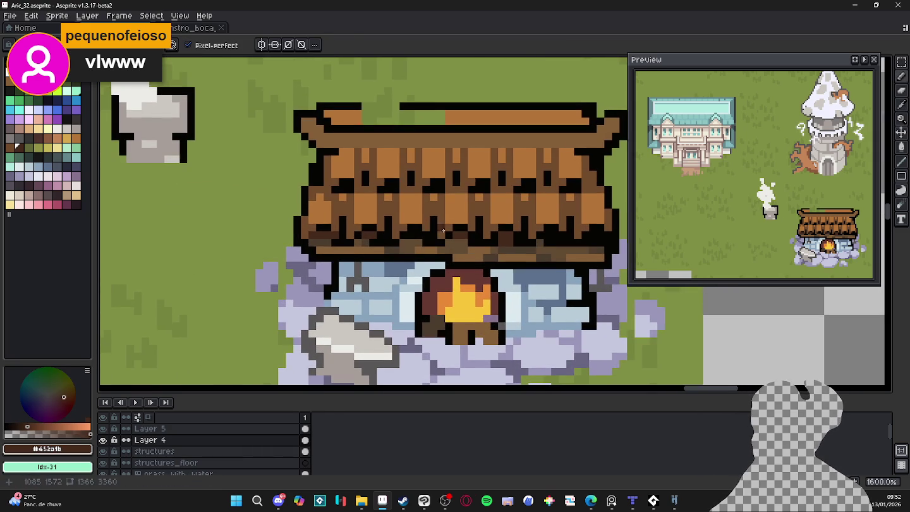
drag(393, 223, 306, 227)
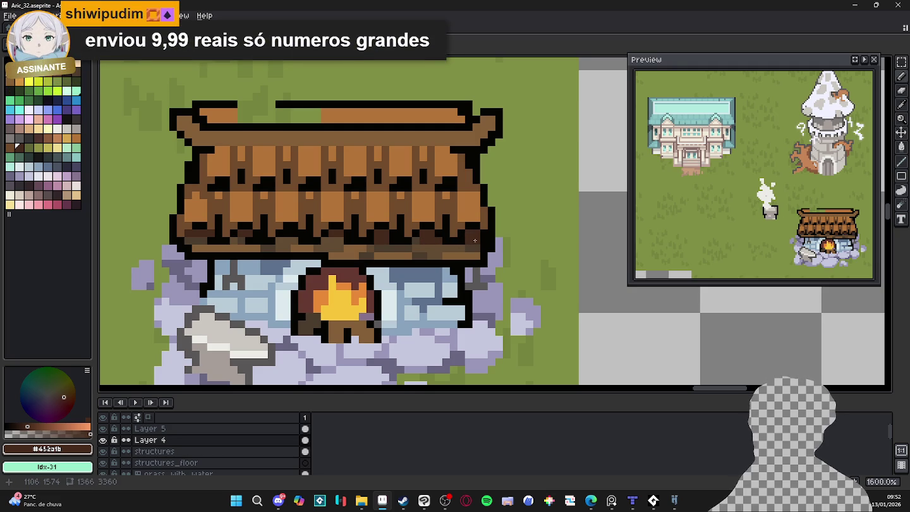
scroll(345, 220, left, 1)
scroll(345, 220, left, 1)
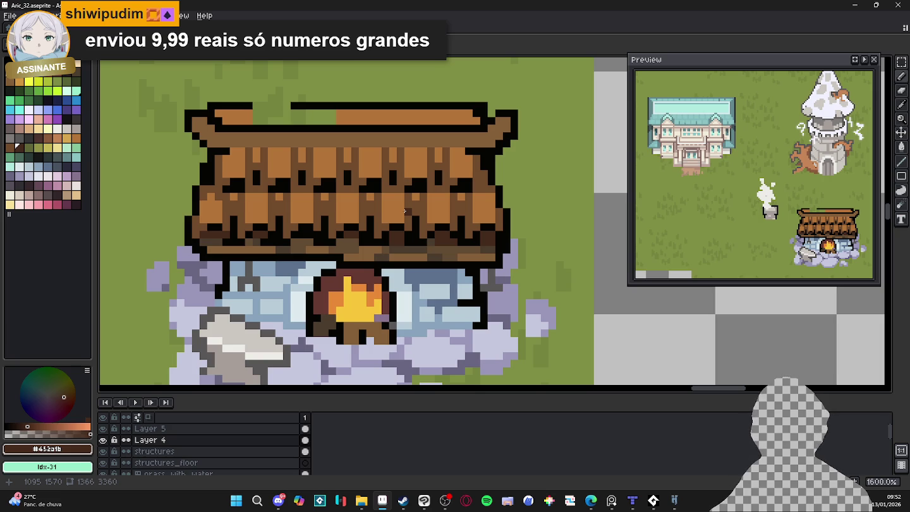
scroll(404, 211, down, 1)
scroll(518, 231, up, 1)
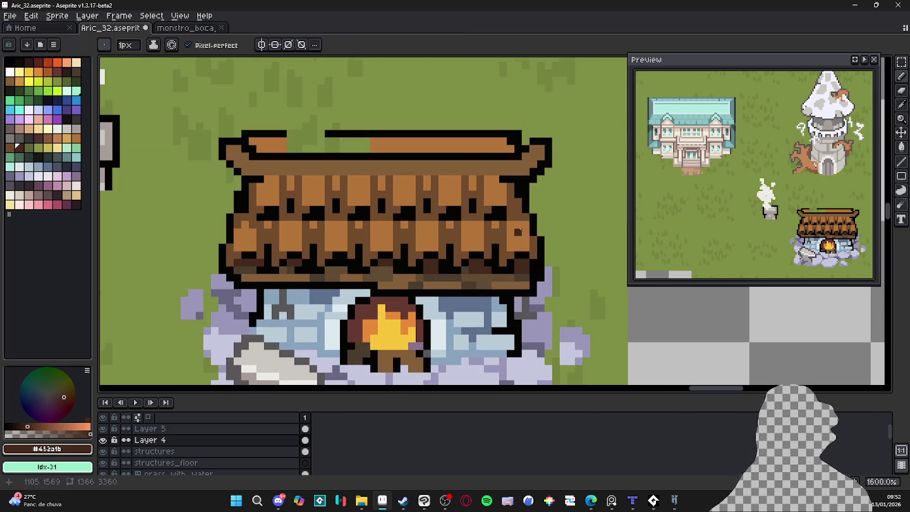
alt+click(519, 206)
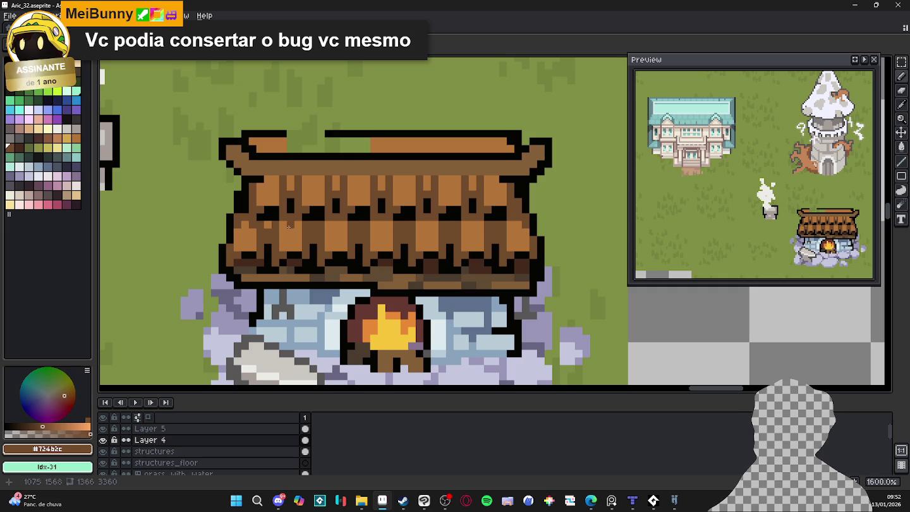
alt+click(239, 230)
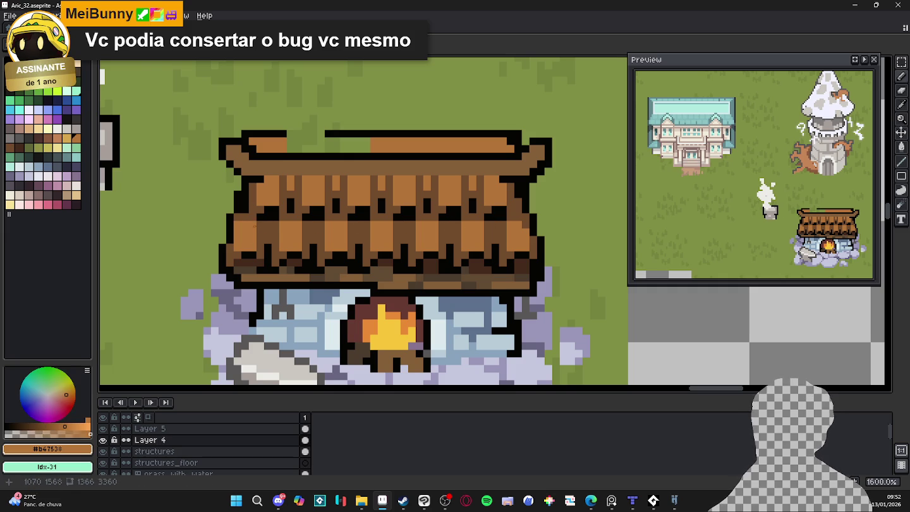
scroll(278, 232, down, 3)
scroll(329, 244, up, 2)
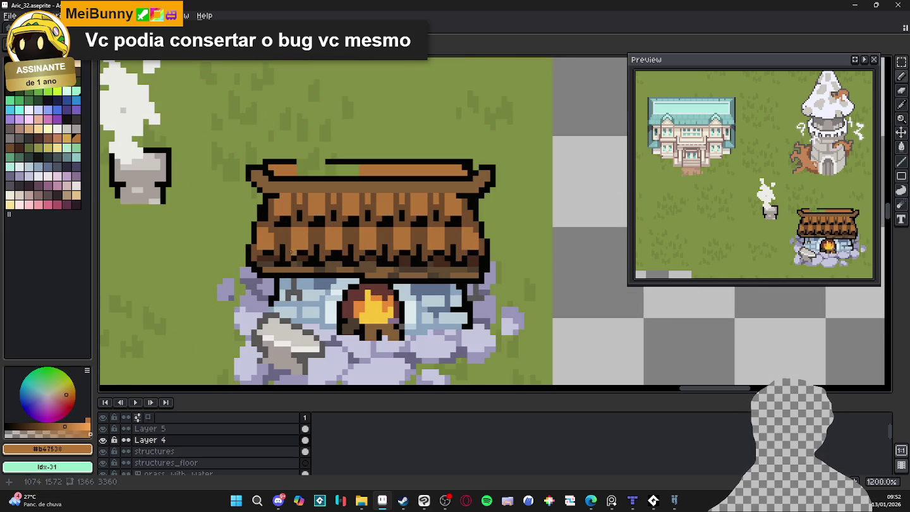
alt+click(292, 254)
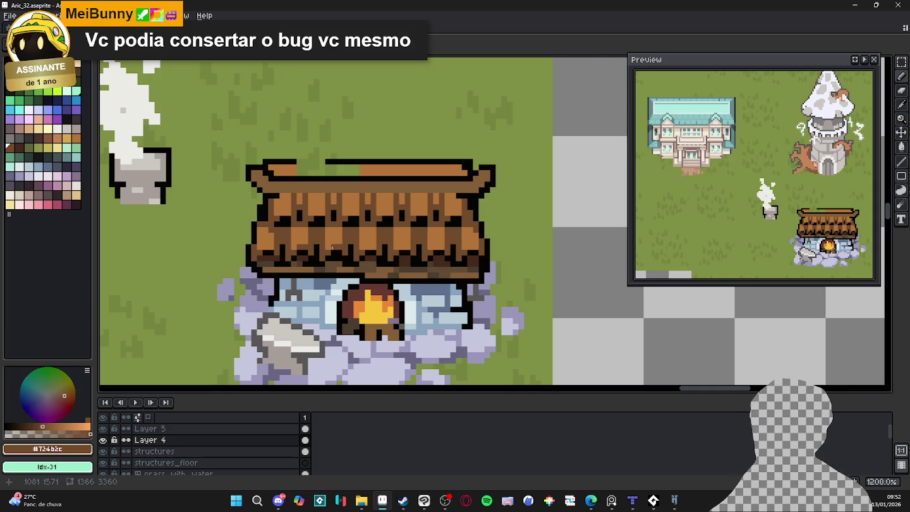
scroll(338, 247, down, 3)
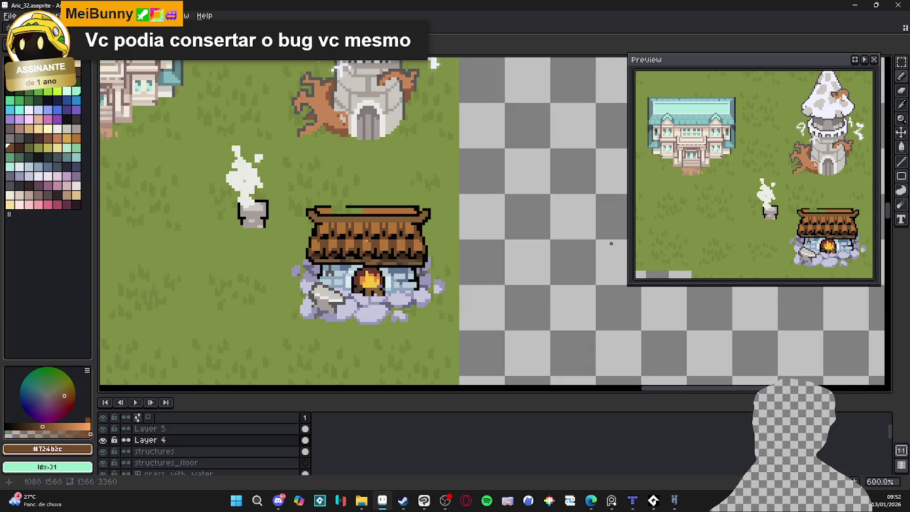
drag(366, 220, 309, 178)
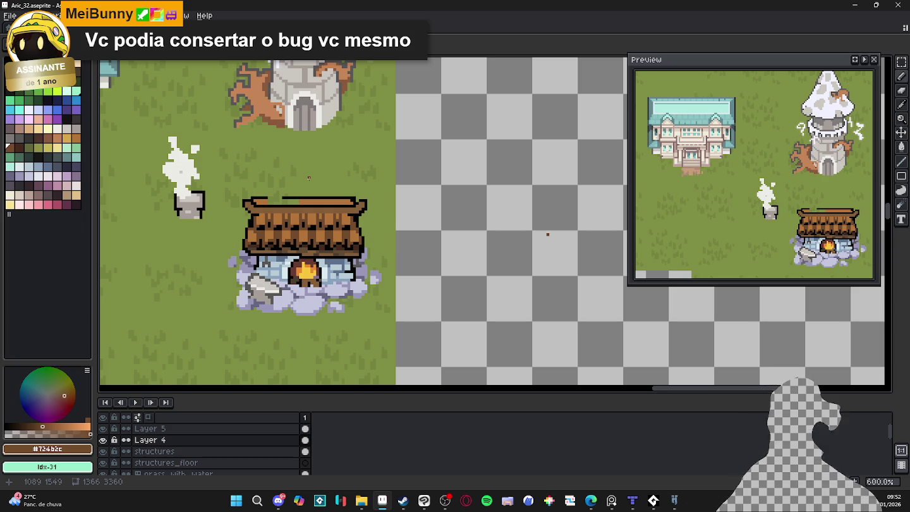
key(m)
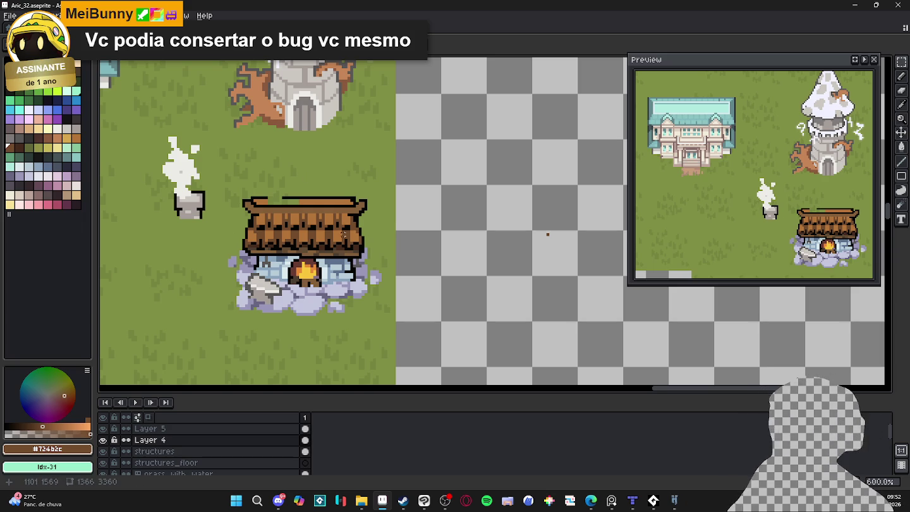
key(v)
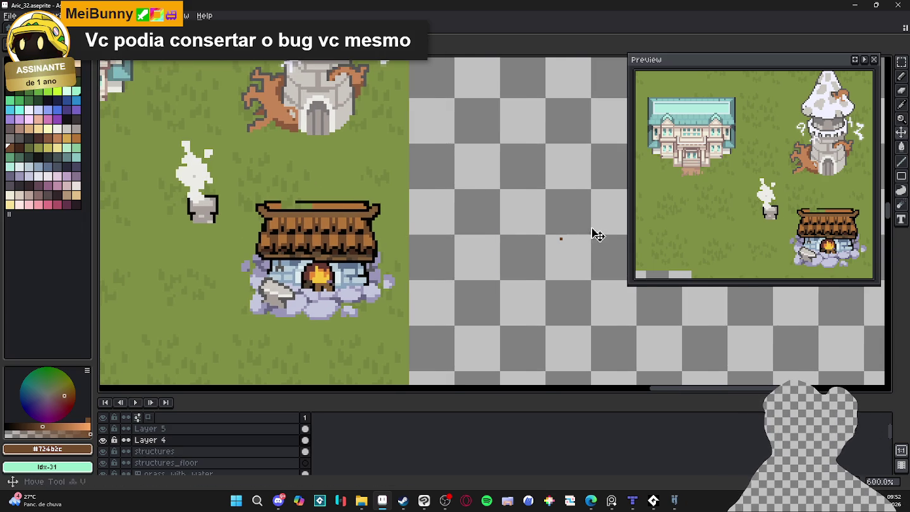
scroll(590, 236, up, 3)
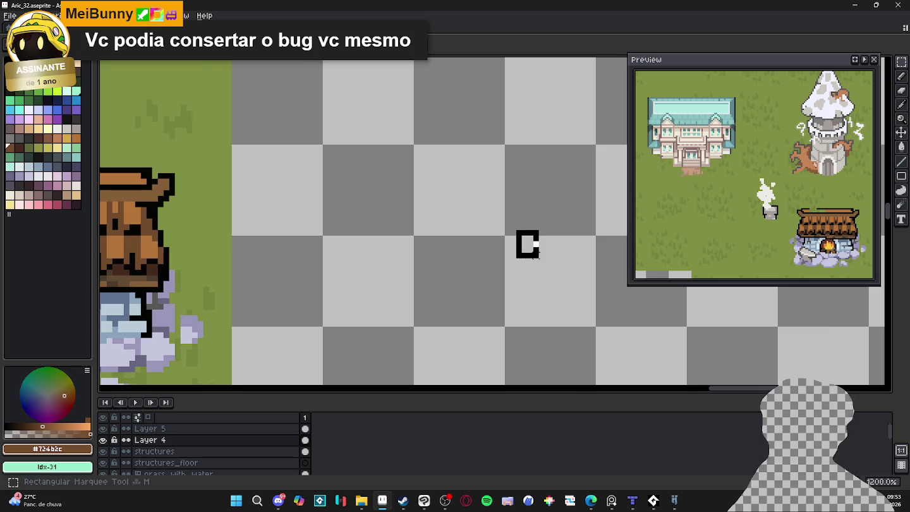
scroll(543, 250, down, 2)
scroll(543, 250, down, 1)
key(b)
drag(313, 250, 327, 254)
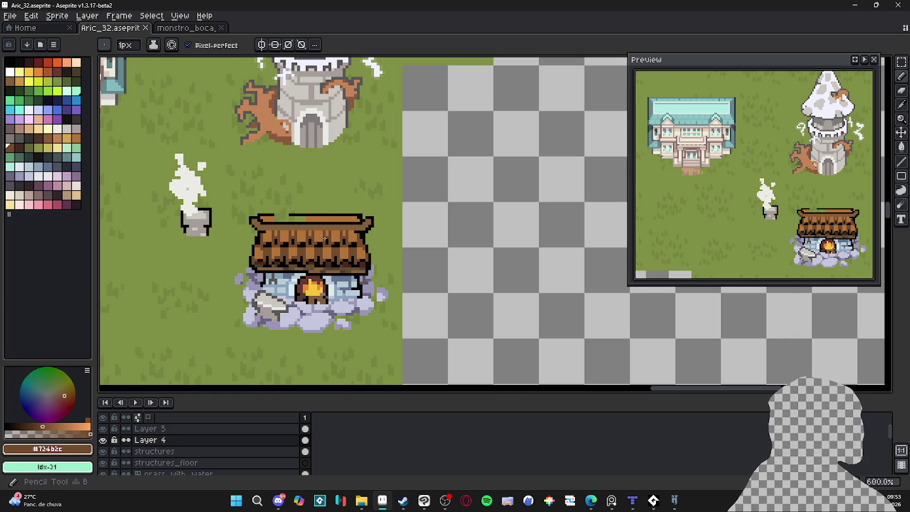
Undo the stray pencil stroke on the forge roof and save the map.
scroll(320, 235, up, 1)
scroll(305, 257, up, 1)
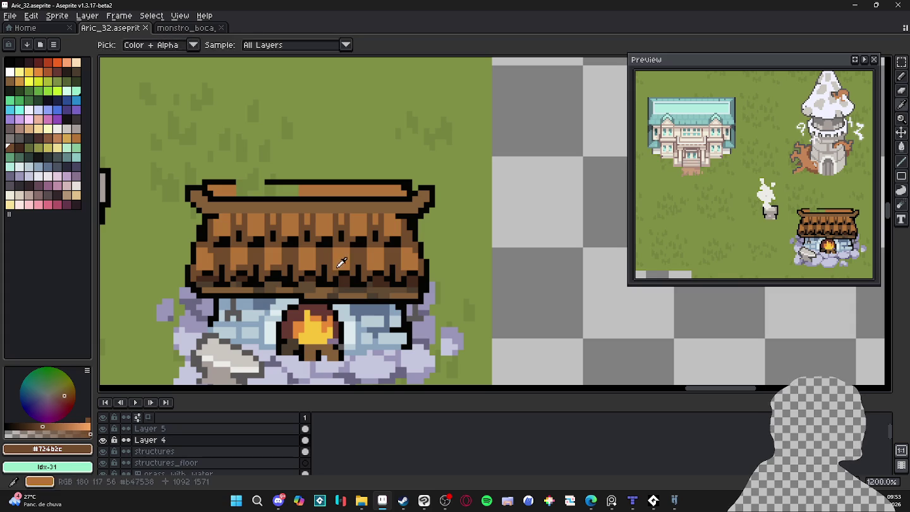
alt+click(341, 271)
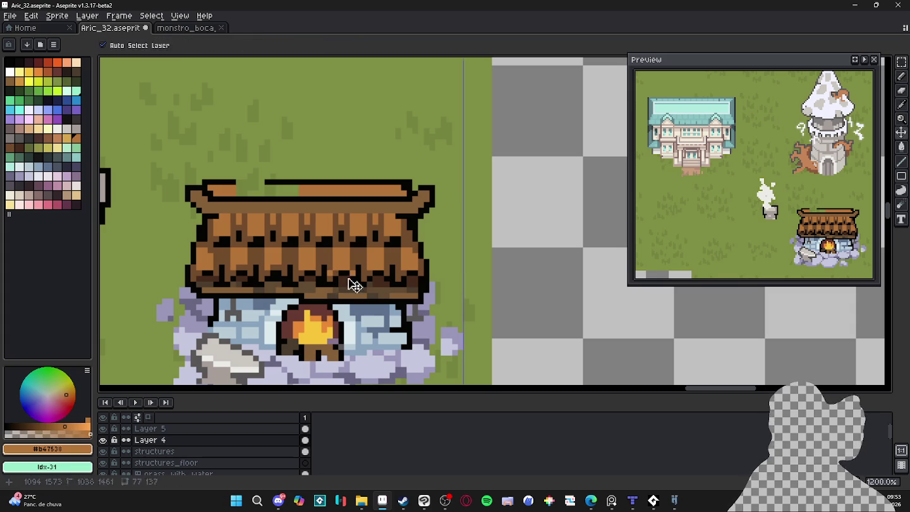
key(ctrl+z)
key(ctrl+s)
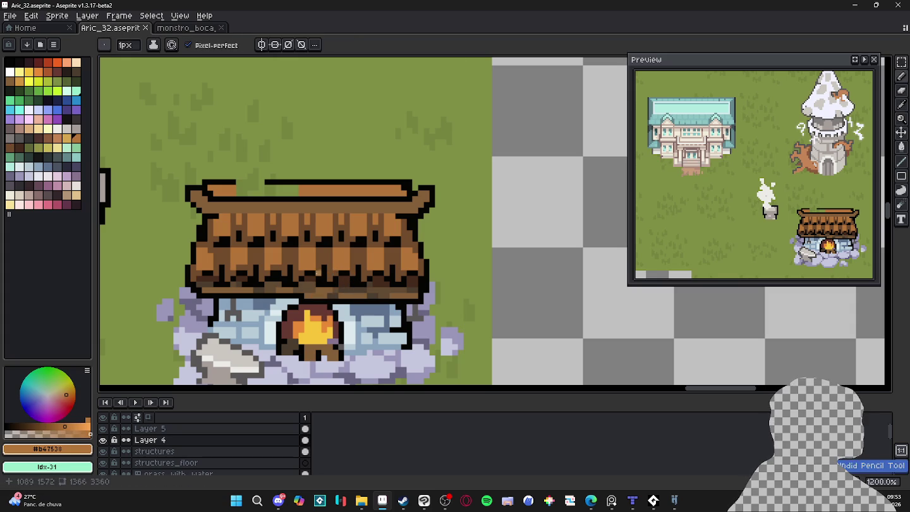
Pencil dark brown #452a1b plank-division pixels into the roof shingles.
alt+click(330, 250)
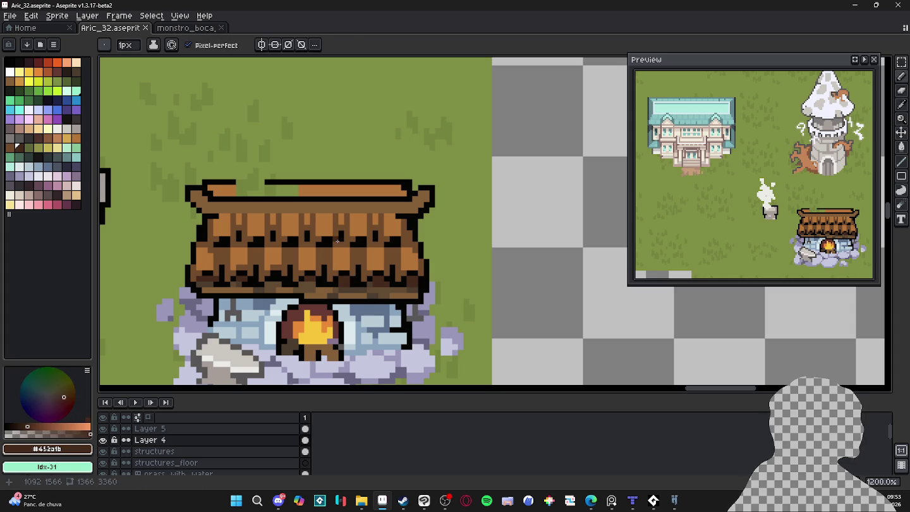
click(347, 239)
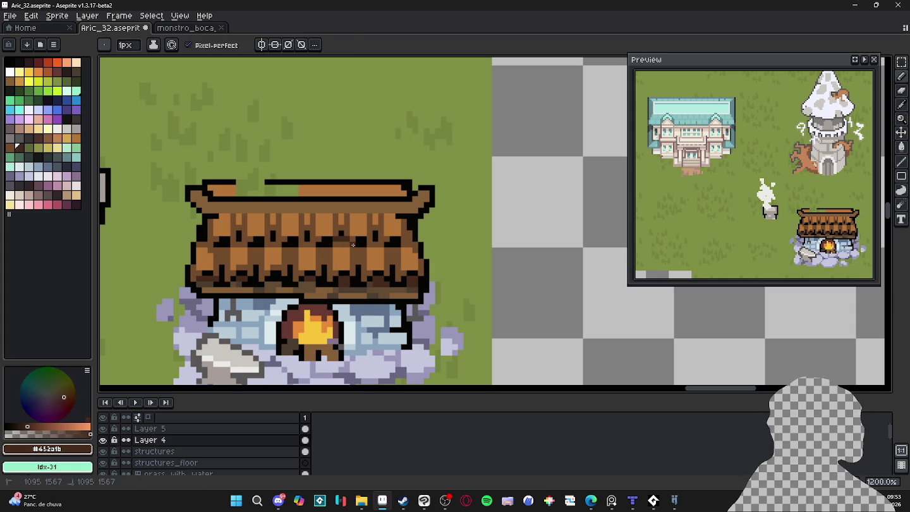
drag(324, 250, 324, 263)
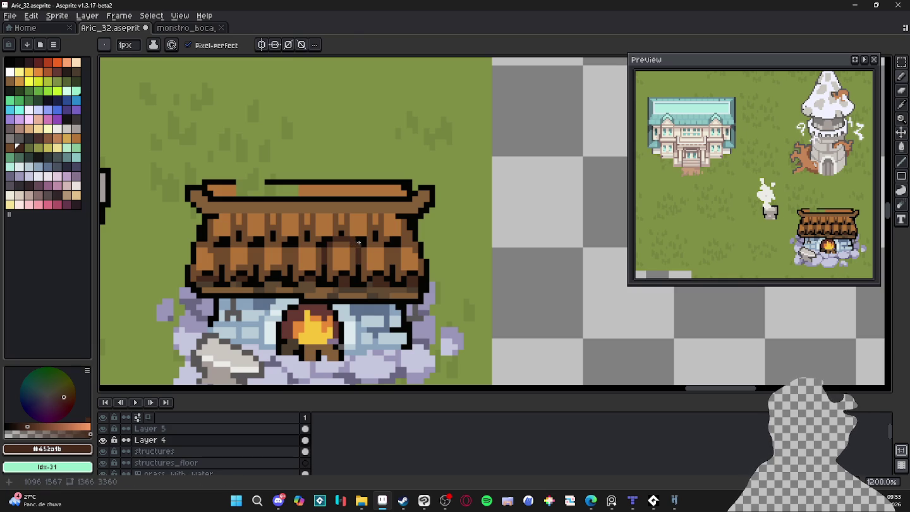
alt+click(358, 244)
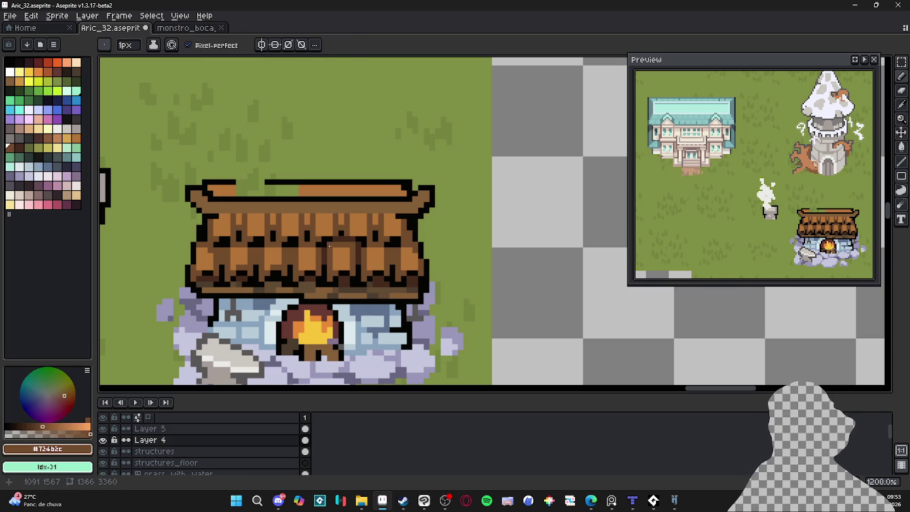
alt+click(339, 244)
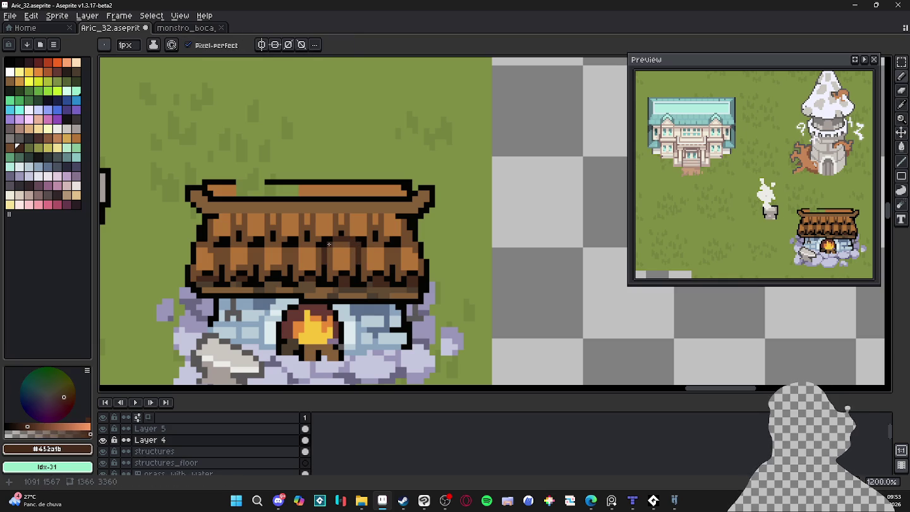
mouse_move(328, 256)
mouse_down()
mouse_move(305, 262)
mouse_move(330, 256)
mouse_up()
alt+click(323, 254)
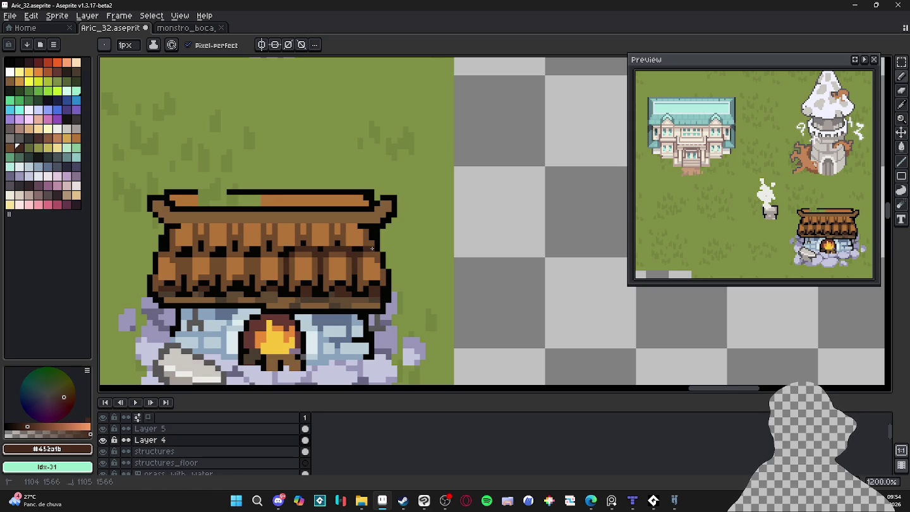
Draw a dark #452a1b horizontal line separating the two roof tiers.
key(alt)
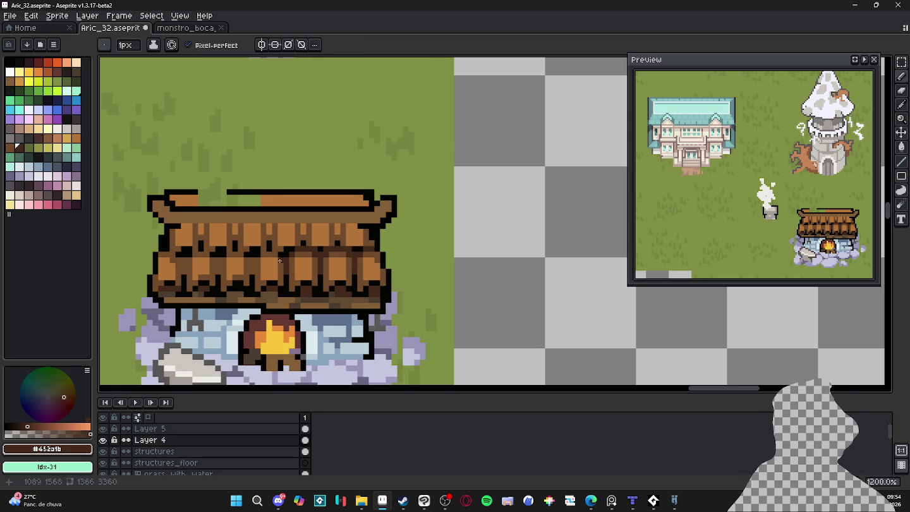
drag(266, 261, 295, 264)
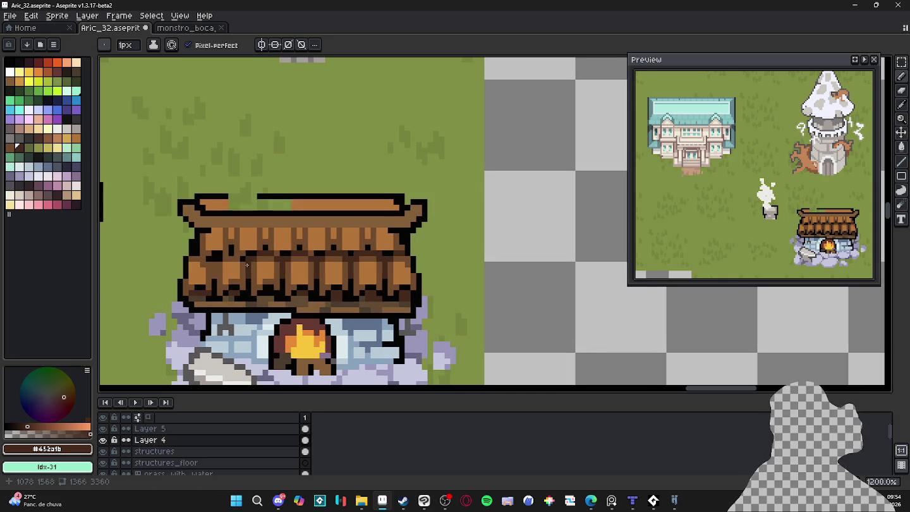
key(ctrl+s)
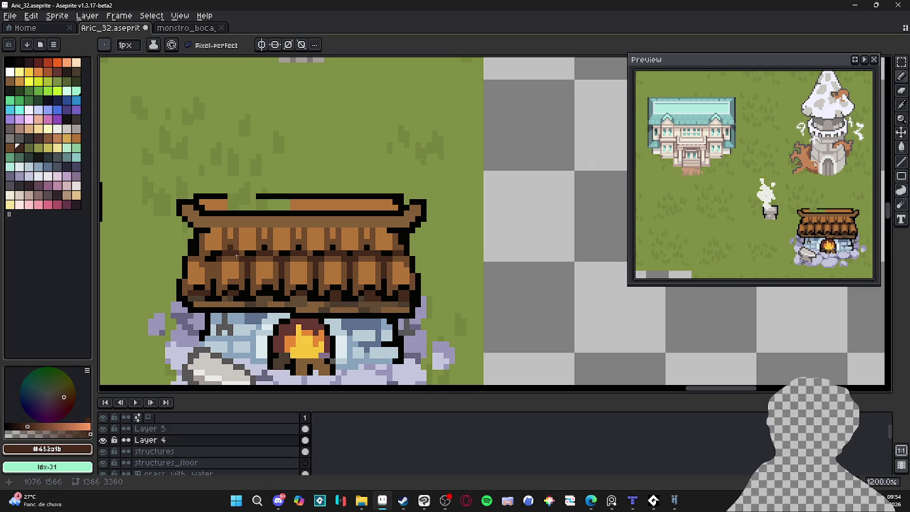
alt+click(255, 253)
alt+click(255, 254)
drag(279, 253, 395, 256)
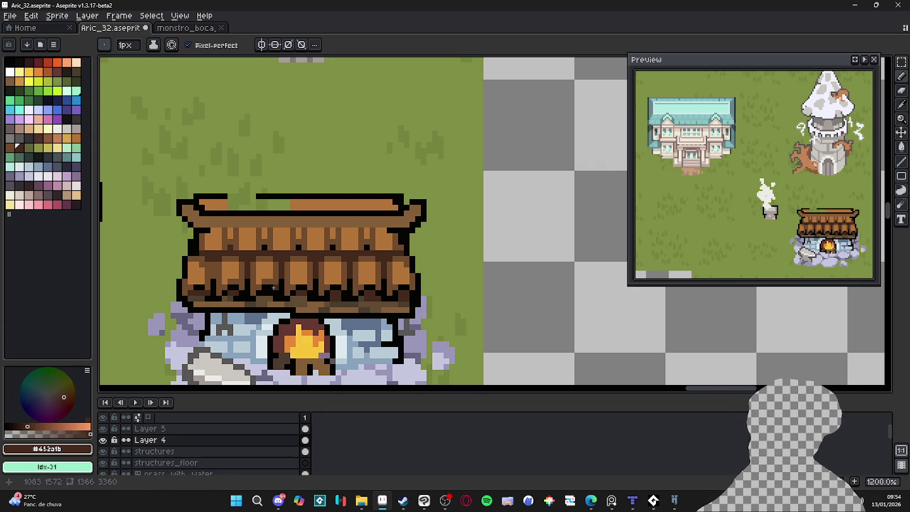
drag(265, 282, 304, 275)
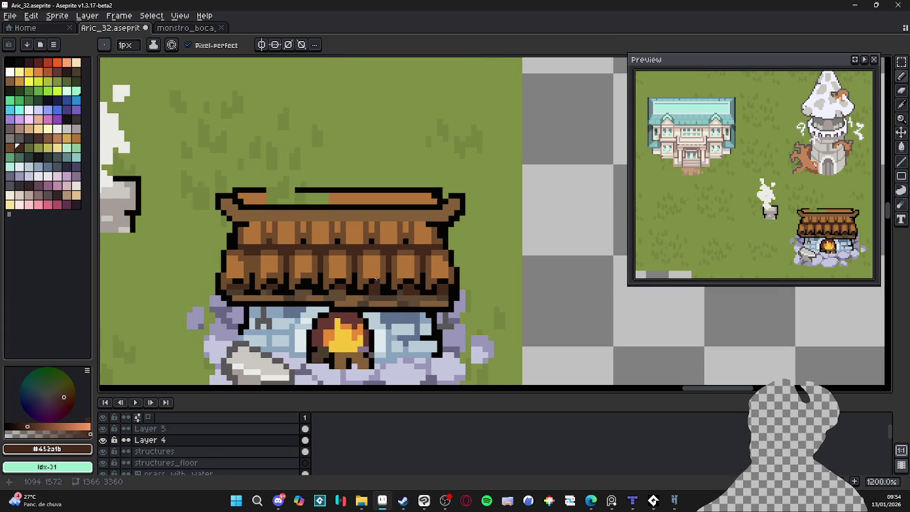
scroll(316, 300, up, 1)
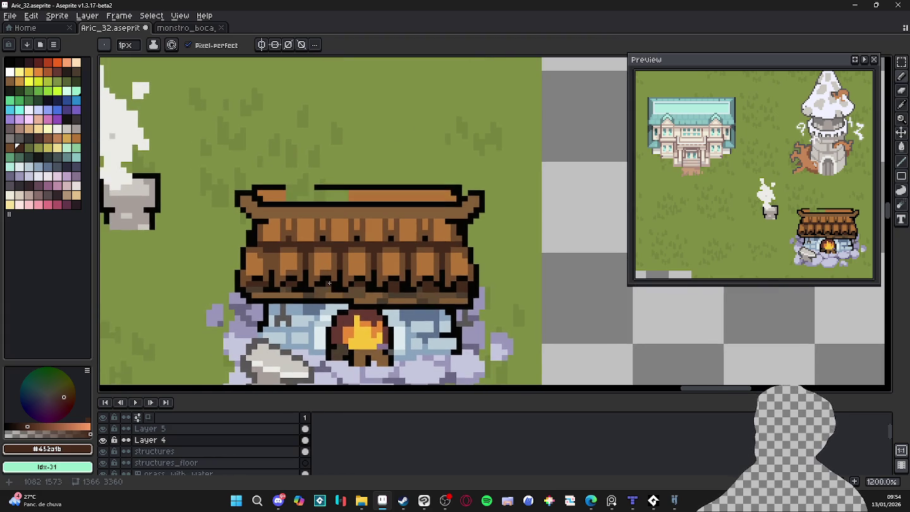
Sample roof browns #4c3d2c and #452a1b, save Aric_32.aseprite, and zoom back out.
alt+click(286, 293)
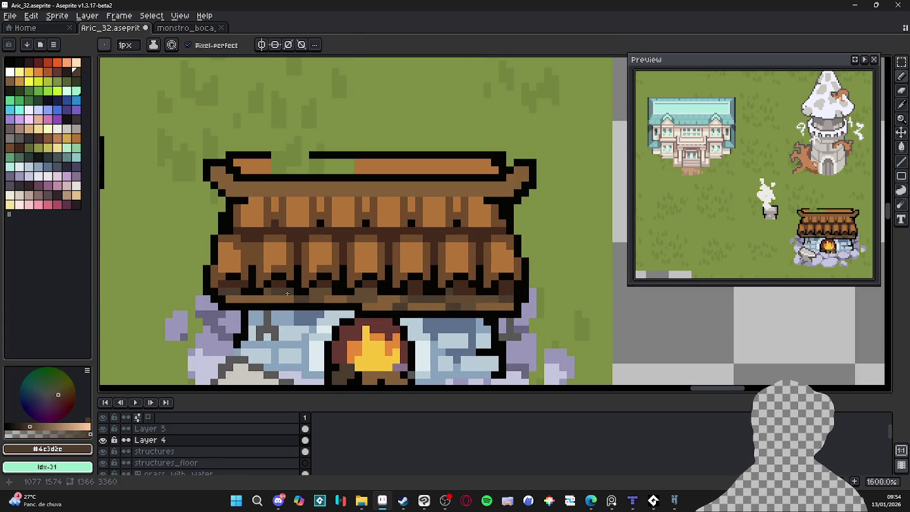
alt+click(299, 290)
alt+click(301, 291)
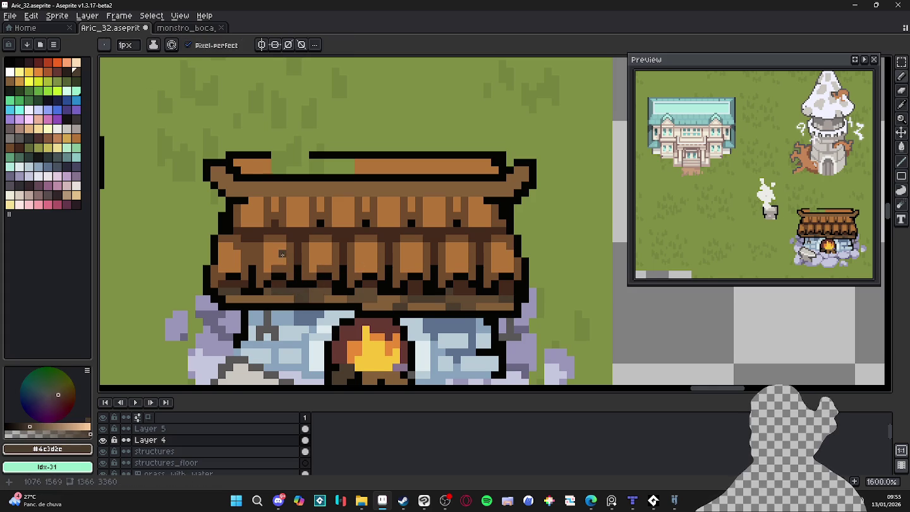
scroll(291, 253, left, 1)
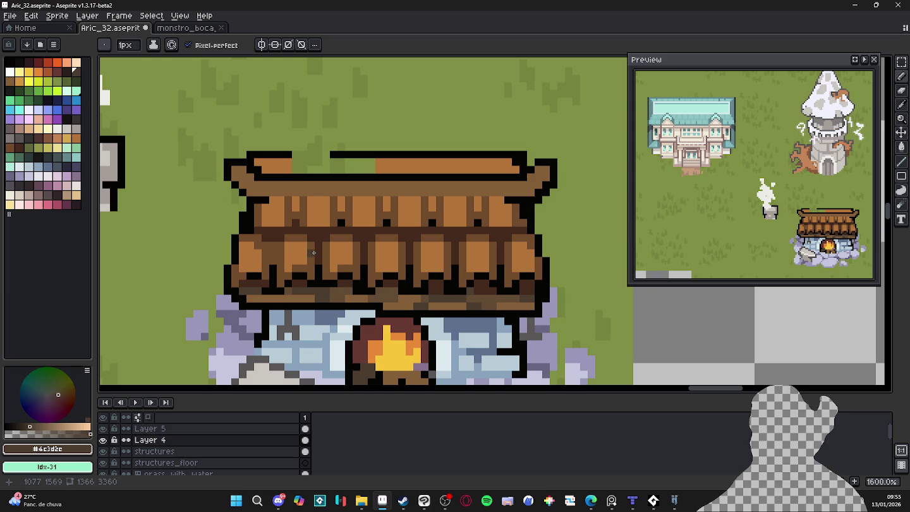
alt+click(349, 275)
alt+click(333, 281)
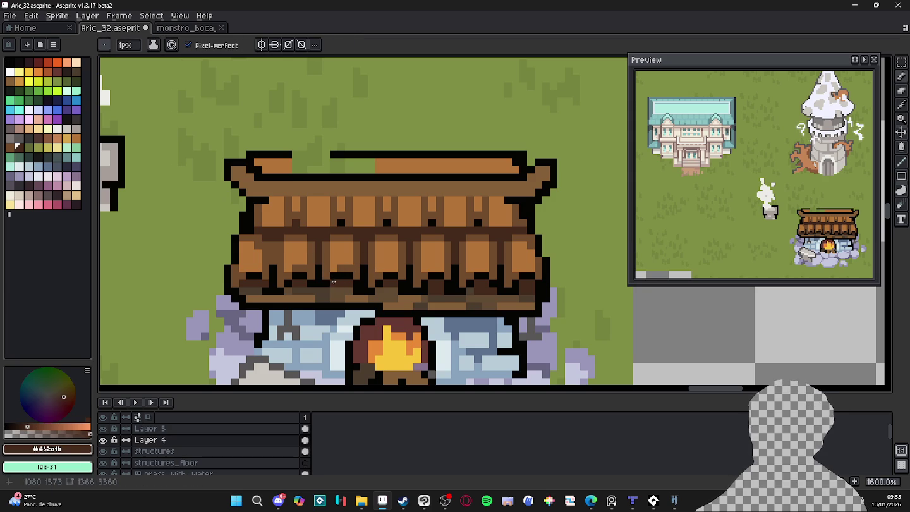
scroll(333, 282, down, 1)
key(ctrl+s)
scroll(353, 277, down, 1)
scroll(353, 277, down, 2)
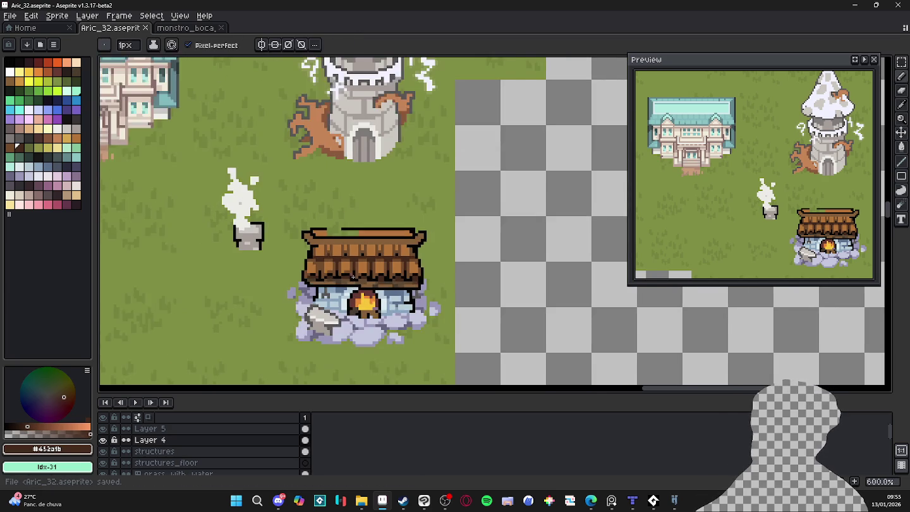
Dot mid-brown #724b2c accent pixels across the forge roof's upper shingle tier.
drag(353, 276, 289, 282)
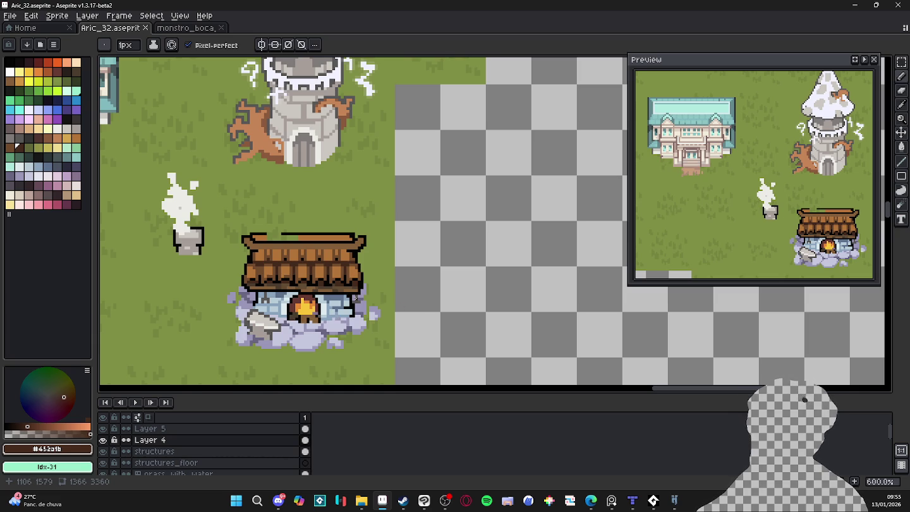
scroll(253, 267, up, 4)
key(i)
alt+click(277, 253)
click(268, 247)
click(283, 247)
click(283, 253)
click(328, 248)
click(374, 252)
click(420, 253)
click(464, 253)
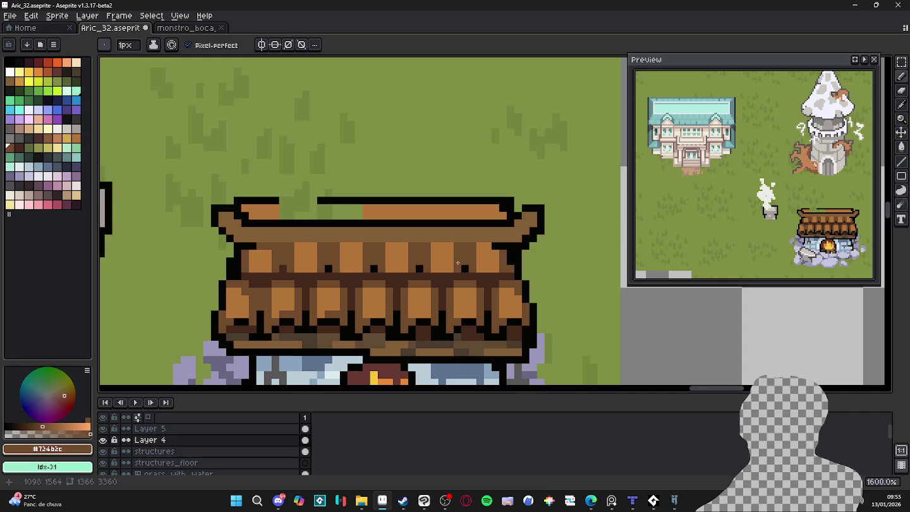
Try a light brown pixel on the upper shingles, then undo it back to darker brown.
alt+click(472, 271)
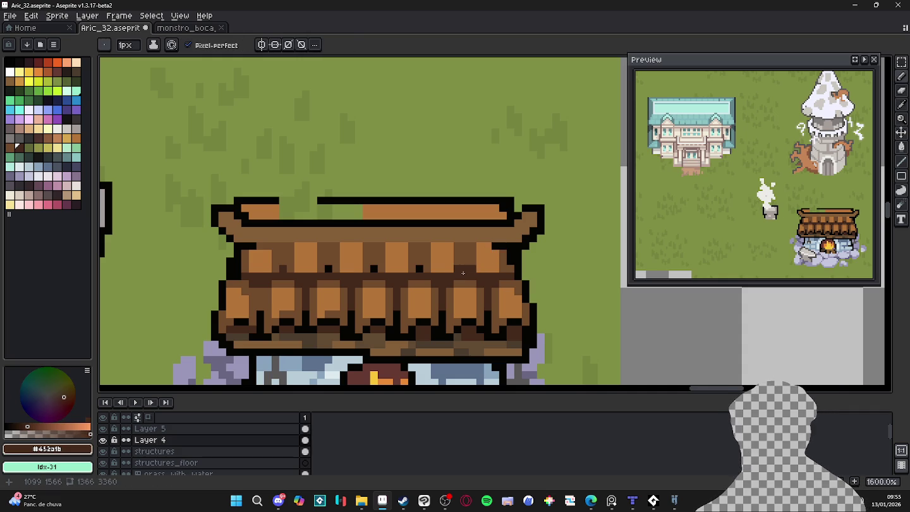
alt+click(481, 251)
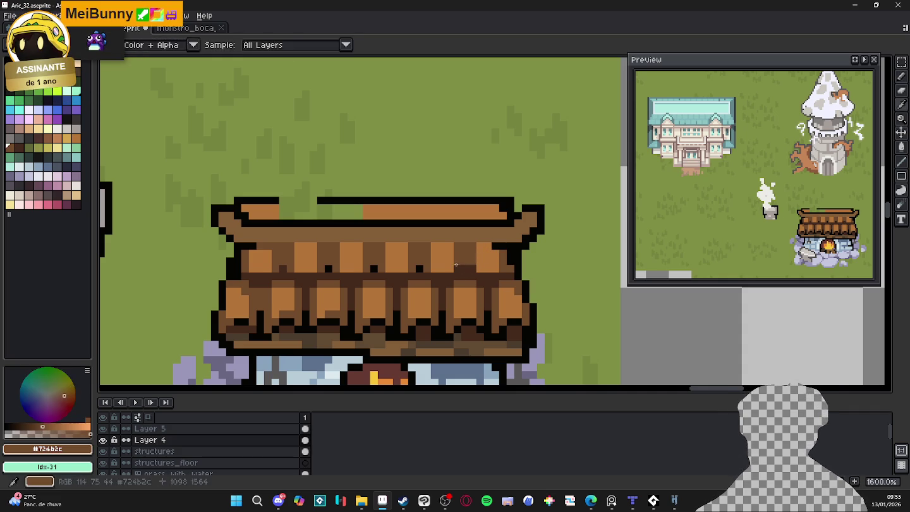
alt+click(471, 253)
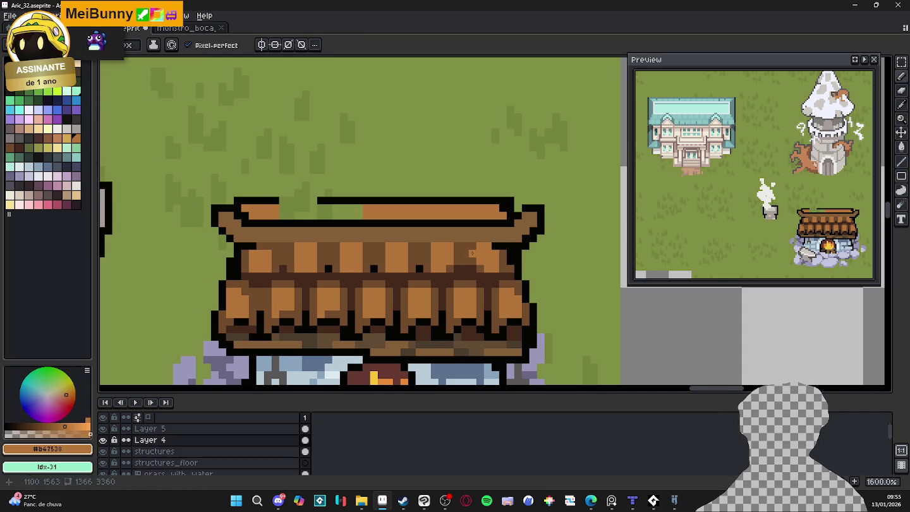
alt+click(456, 265)
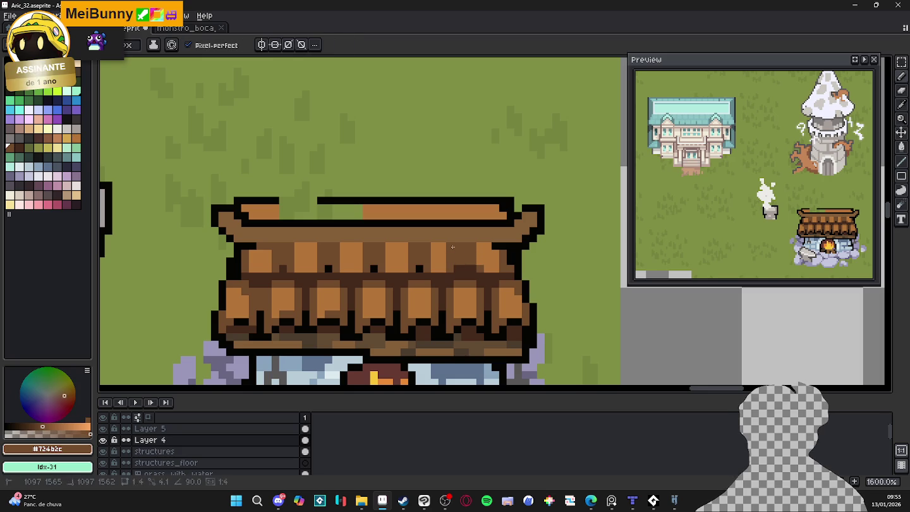
alt+click(468, 253)
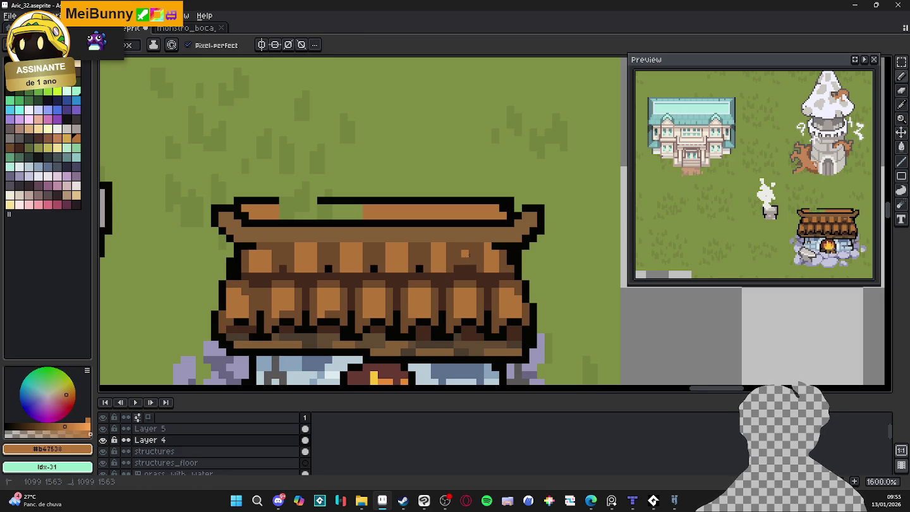
click(465, 246)
alt+click(462, 260)
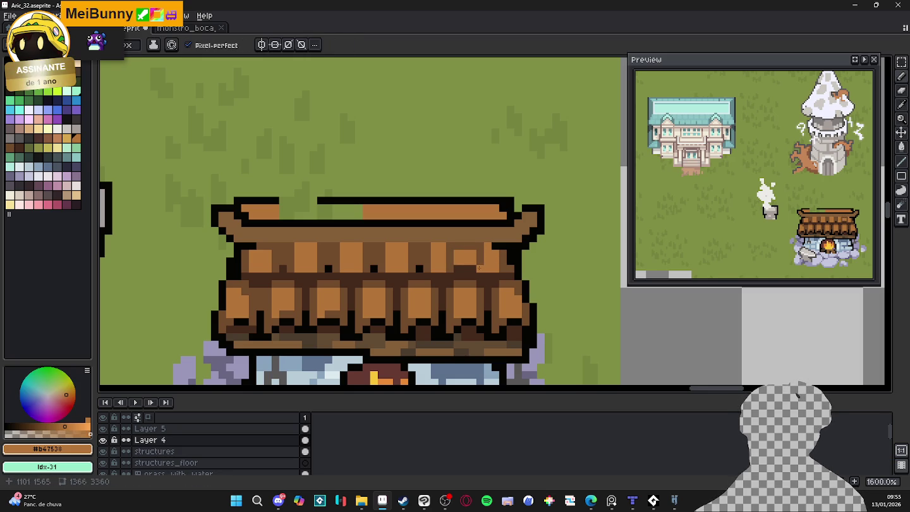
key(ctrl+z)
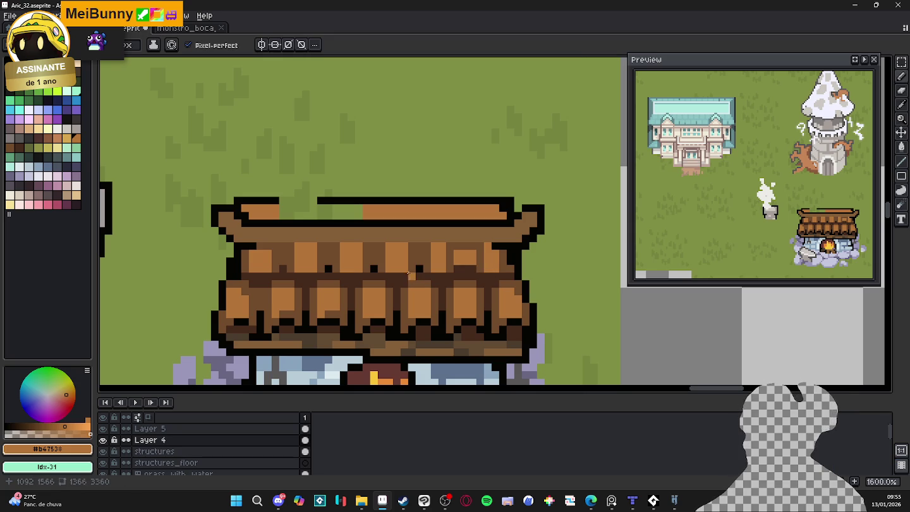
key(ctrl+z)
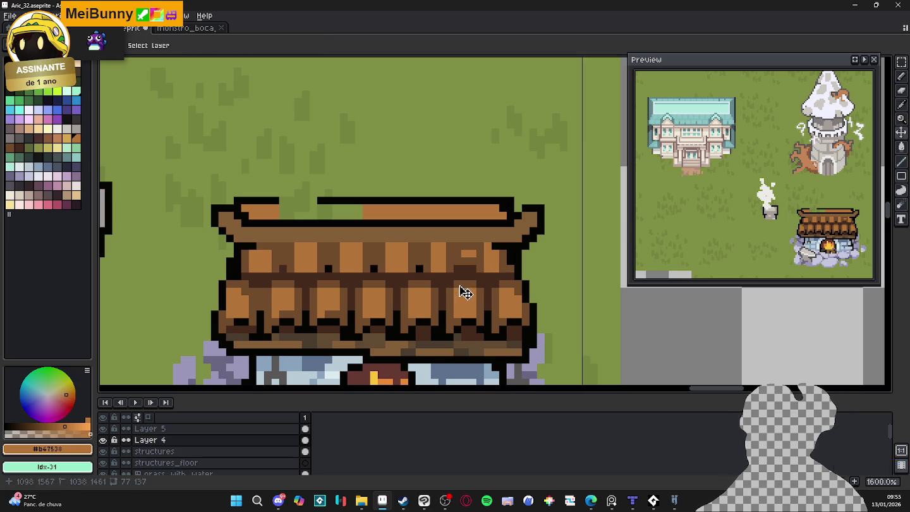
key(ctrl+z)
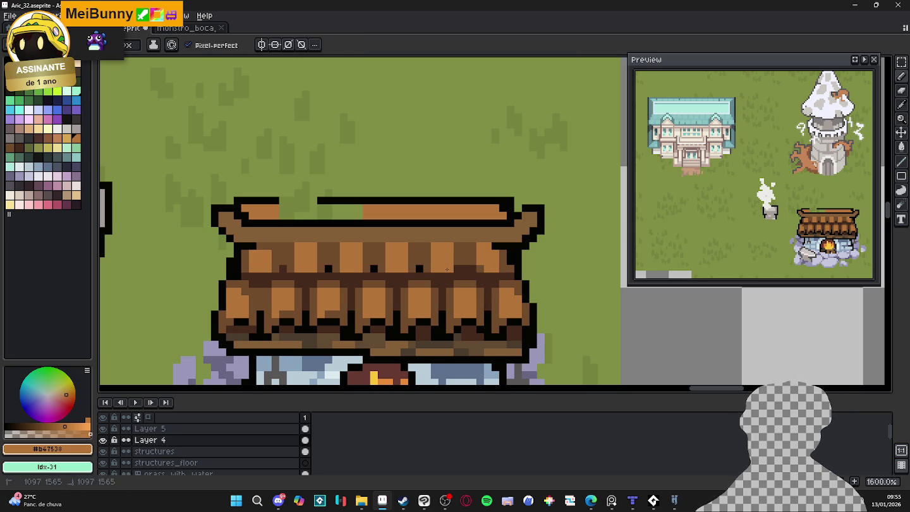
Cover a black speck on the upper shingles with mid brown and save the map.
alt+click(449, 268)
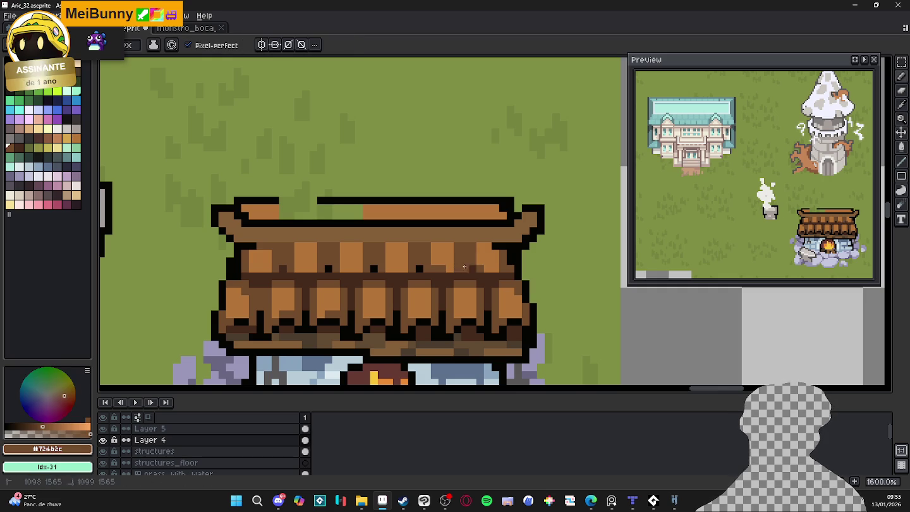
alt+click(459, 271)
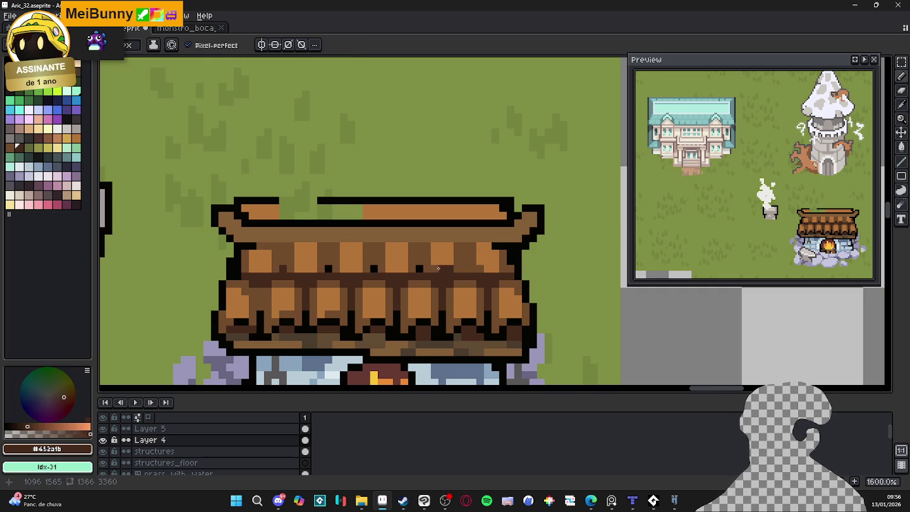
alt+click(417, 265)
click(328, 268)
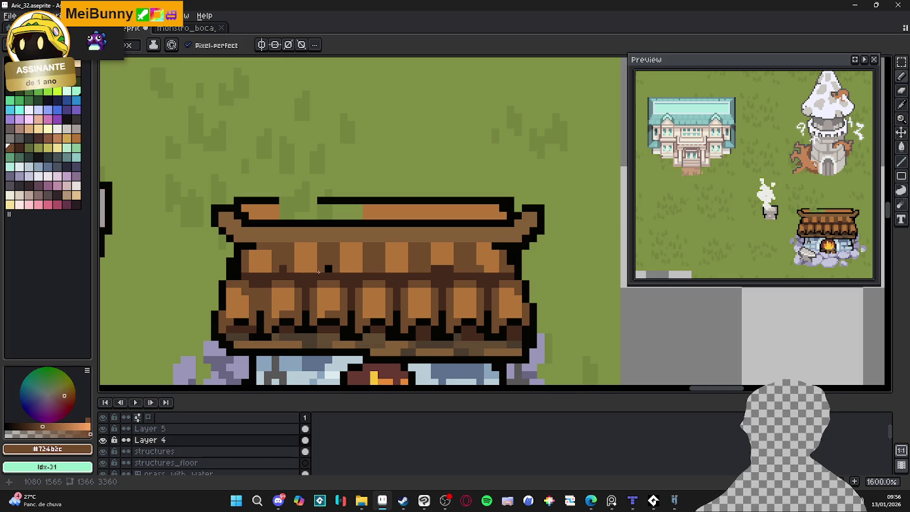
scroll(381, 266, down, 3)
key(ctrl+s)
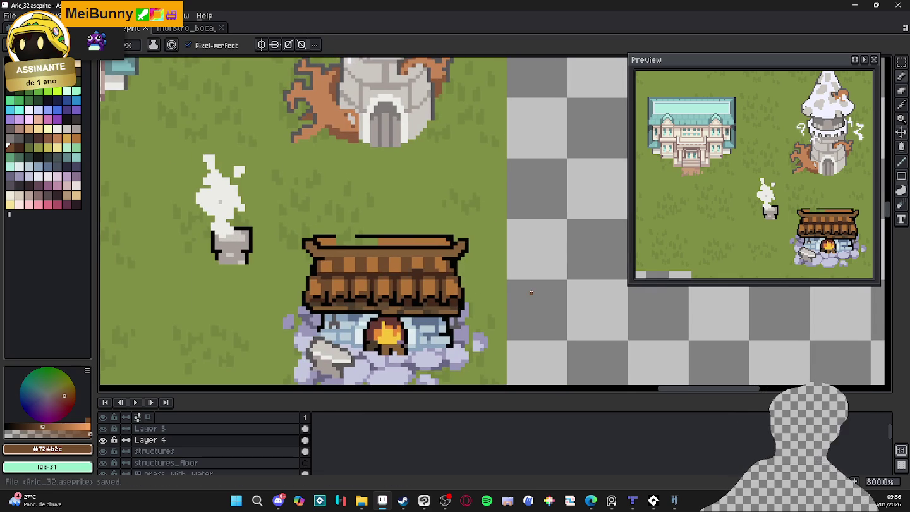
scroll(385, 313, up, 3)
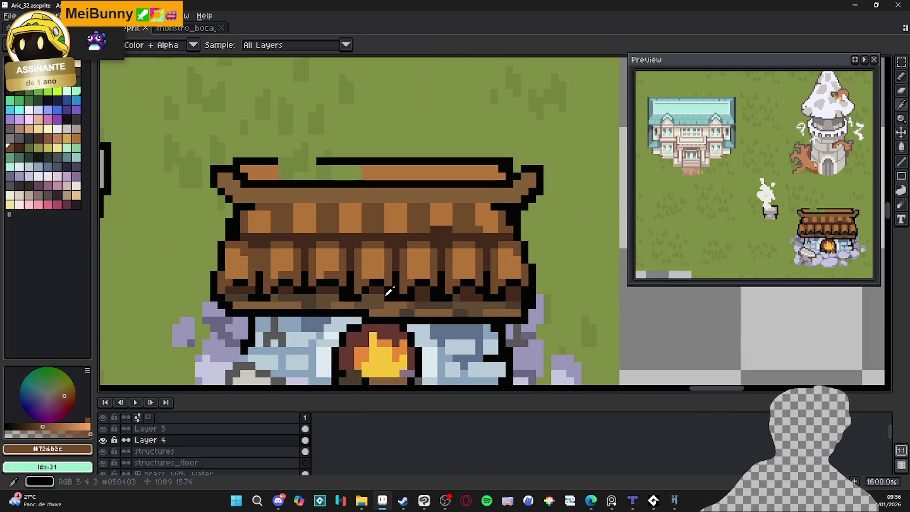
alt+click(388, 296)
alt+click(416, 291)
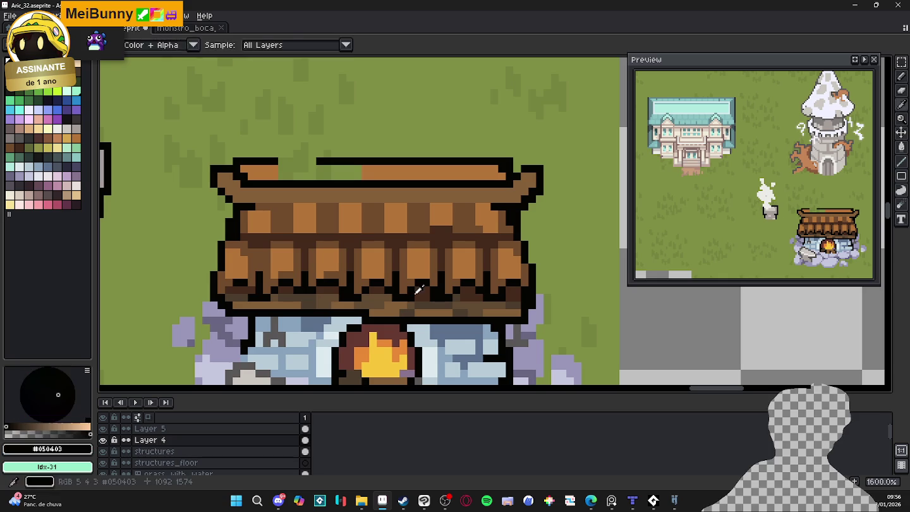
alt+click(415, 287)
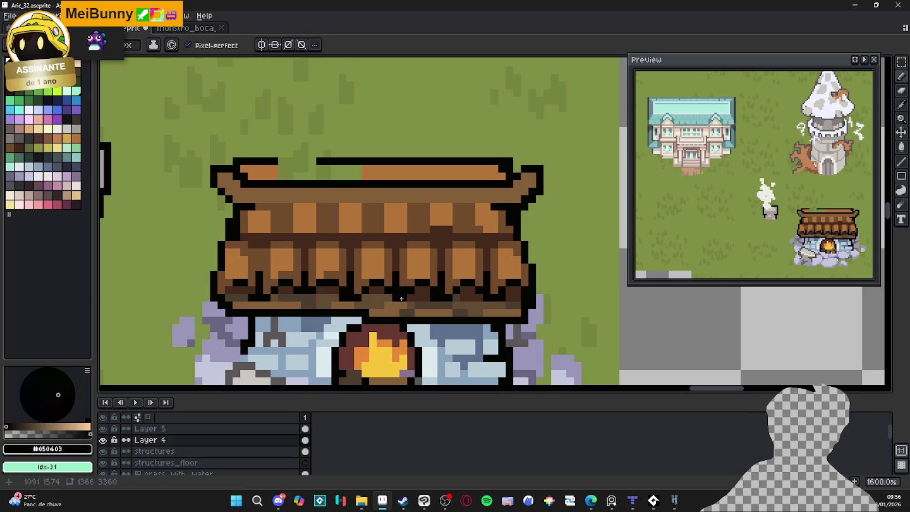
alt+click(393, 297)
alt+click(410, 290)
scroll(408, 291, down, 3)
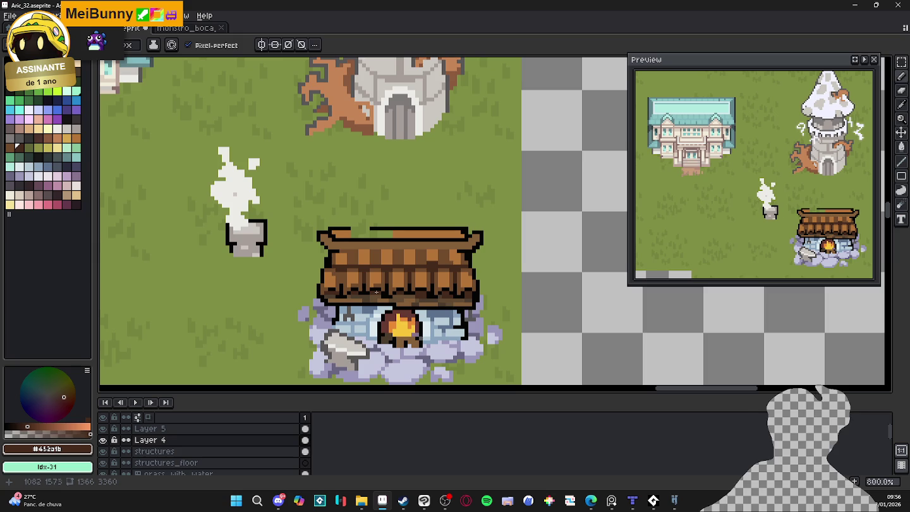
scroll(374, 296, up, 3)
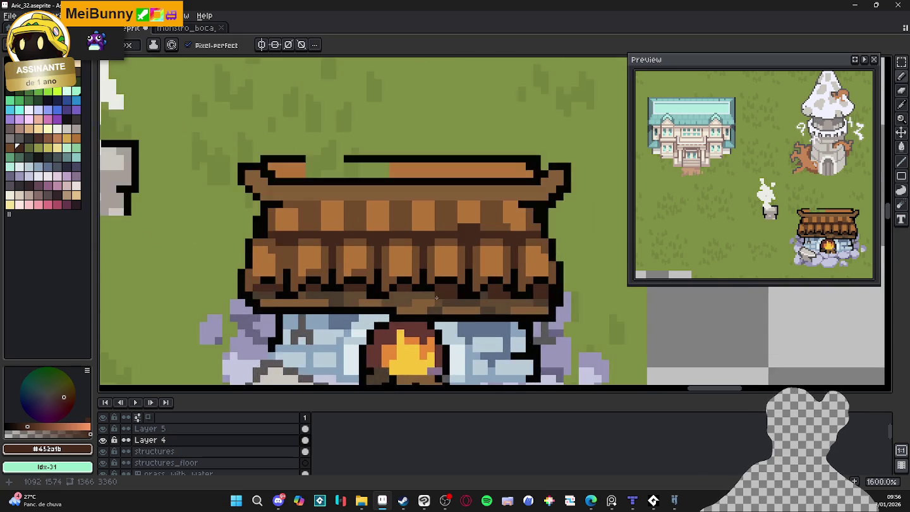
scroll(457, 286, up, 2)
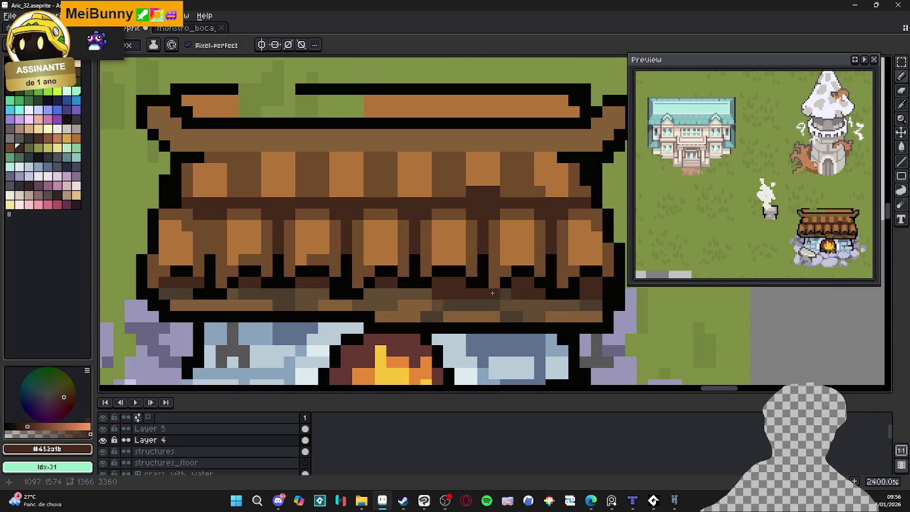
scroll(492, 294, down, 3)
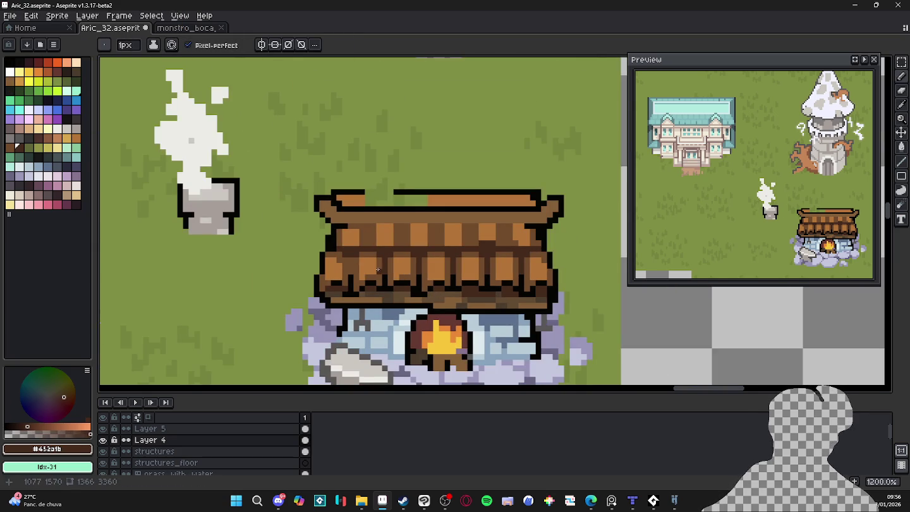
scroll(374, 270, up, 2)
scroll(379, 278, up, 1)
alt+click(399, 288)
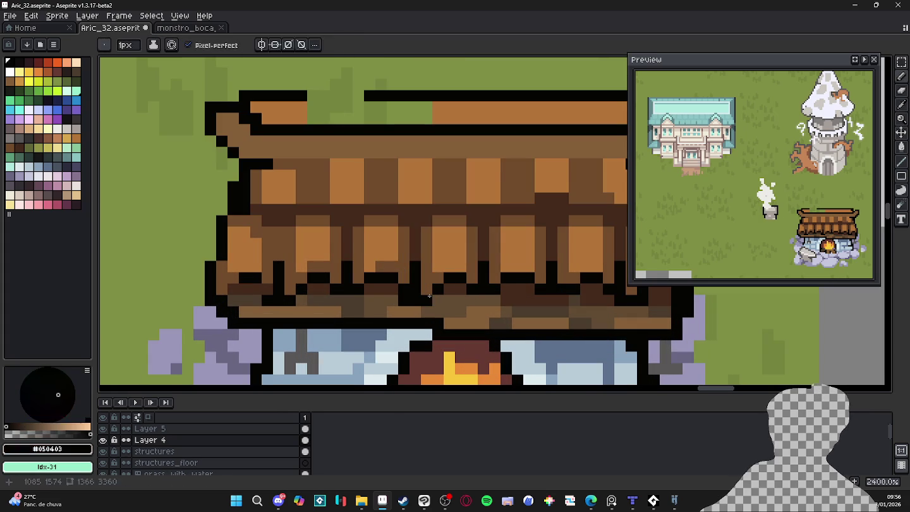
alt+click(392, 294)
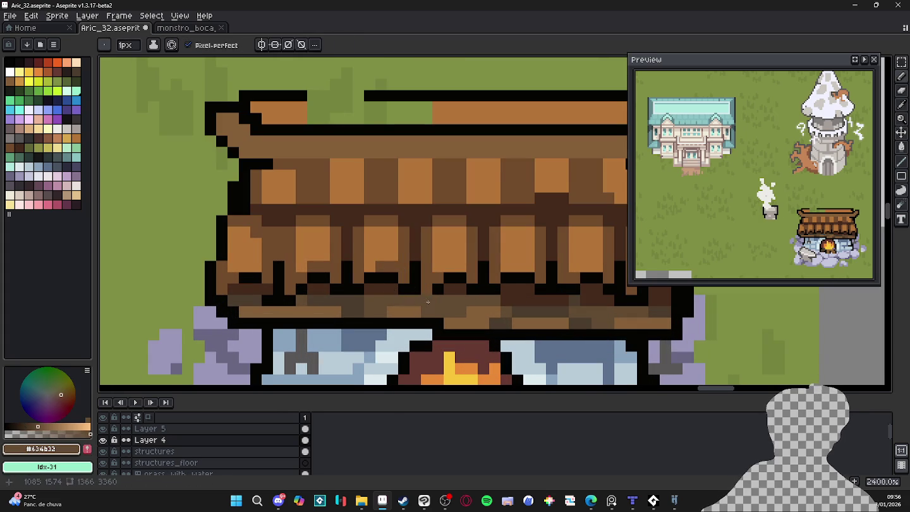
alt+click(425, 288)
alt+click(453, 285)
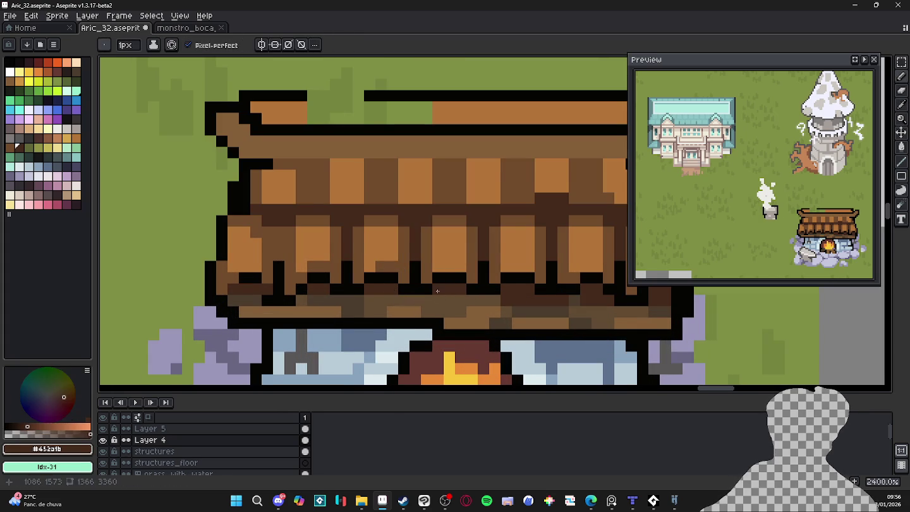
scroll(421, 314, down, 3)
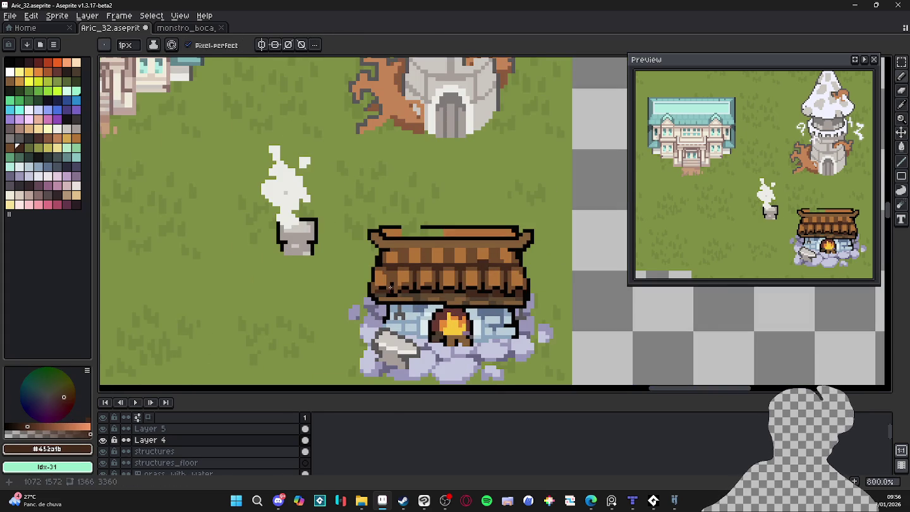
Save the map, sample the roof's shingle browns and black outline, then save again.
key(ctrl+s)
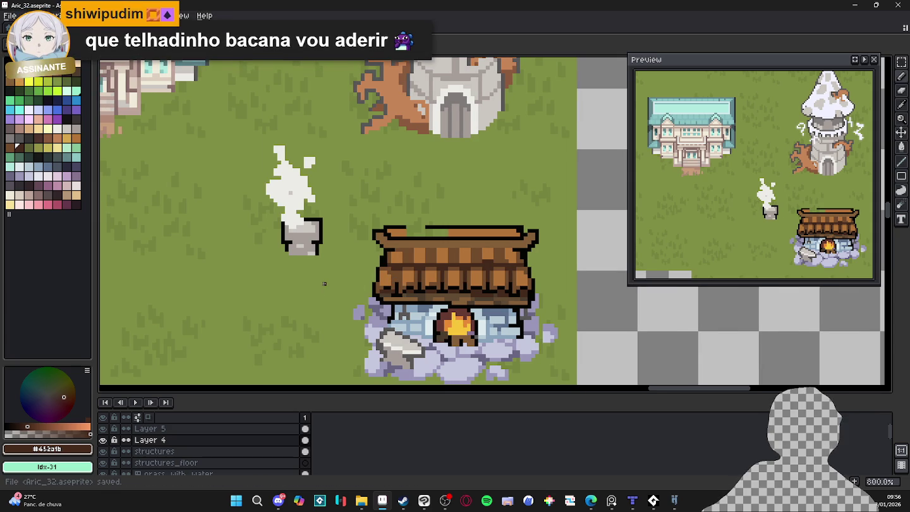
scroll(425, 297, up, 5)
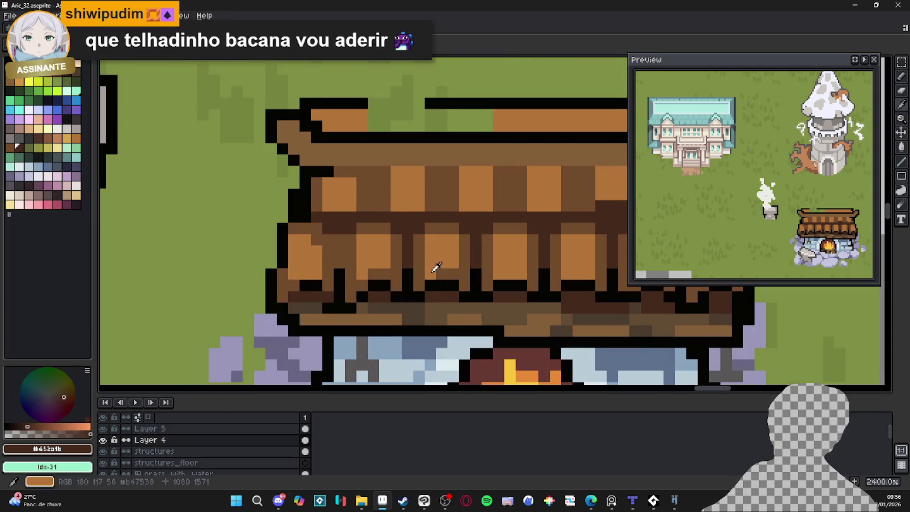
alt+click(435, 271)
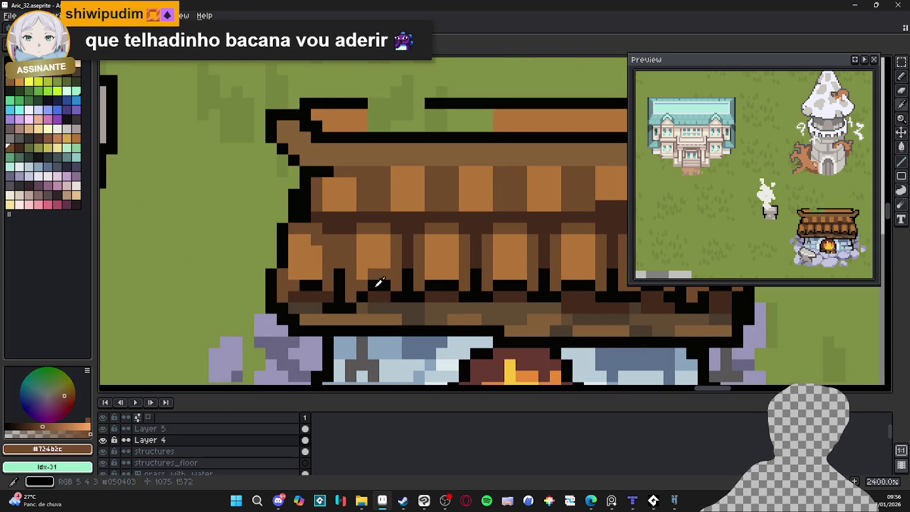
drag(374, 272, 385, 272)
alt+click(371, 296)
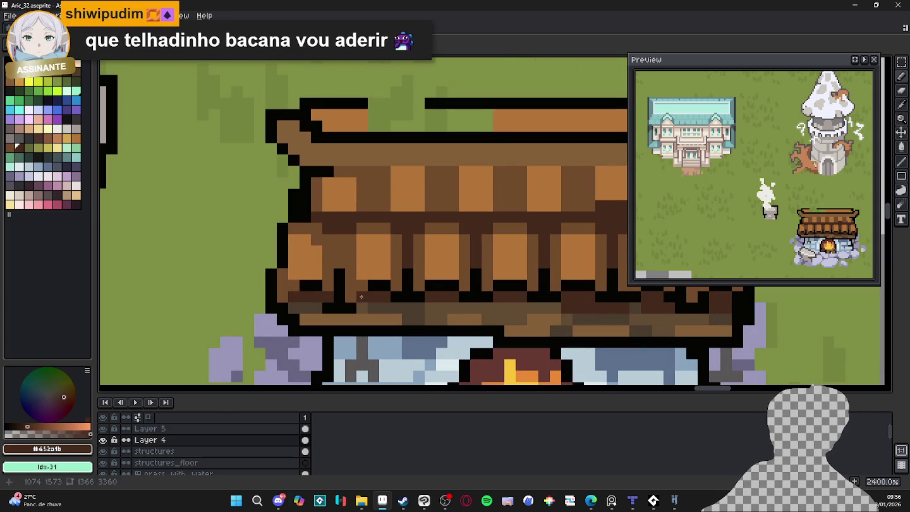
alt+click(363, 294)
alt+click(365, 305)
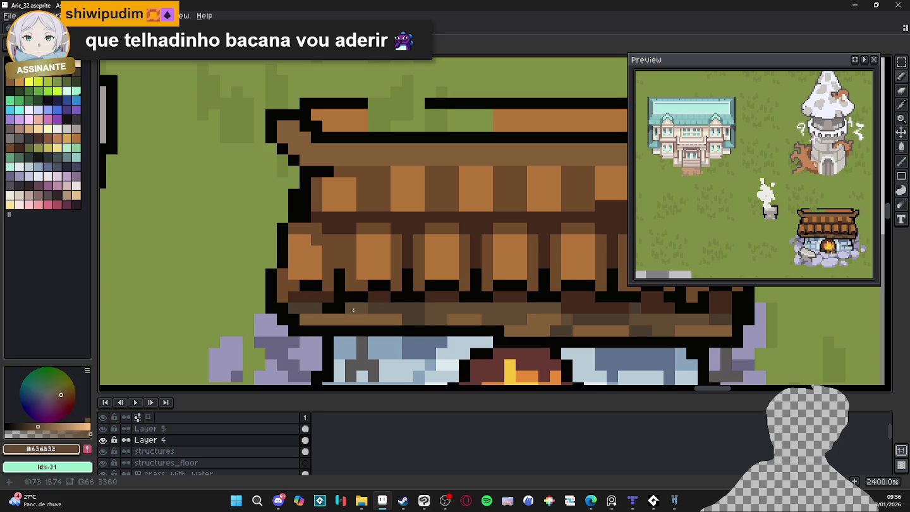
alt+click(353, 297)
alt+click(364, 299)
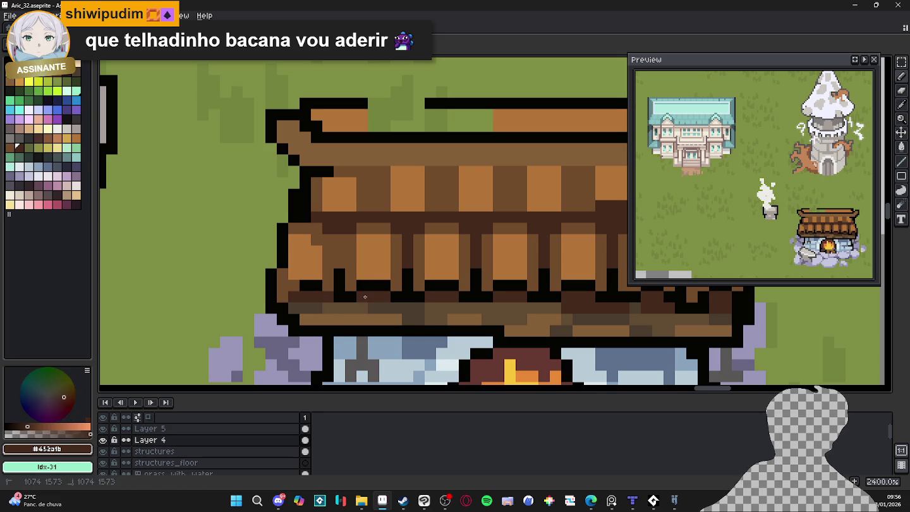
scroll(360, 300, down, 3)
scroll(323, 309, down, 1)
scroll(312, 302, up, 1)
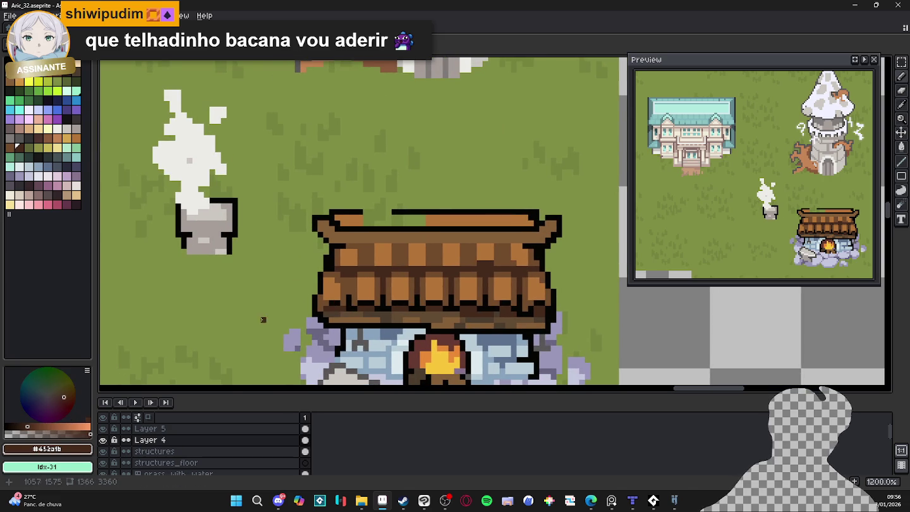
key(ctrl+s)
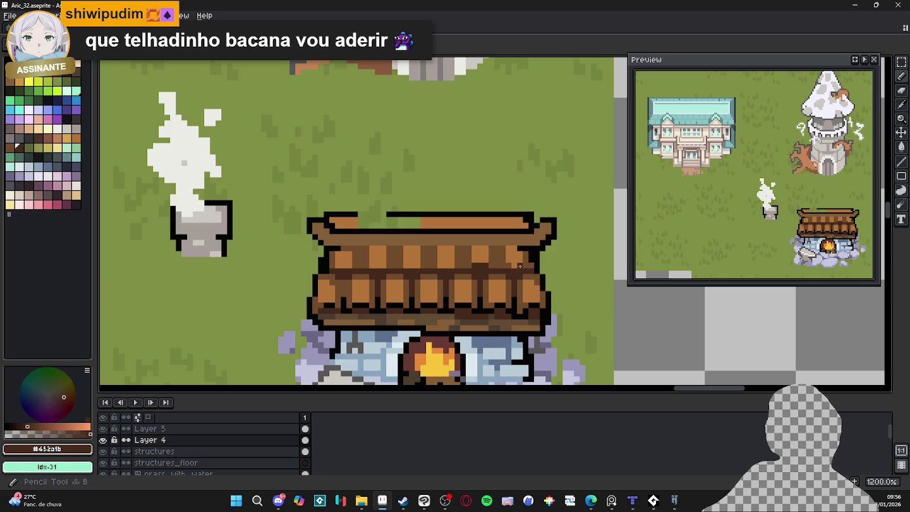
scroll(433, 282, up, 1)
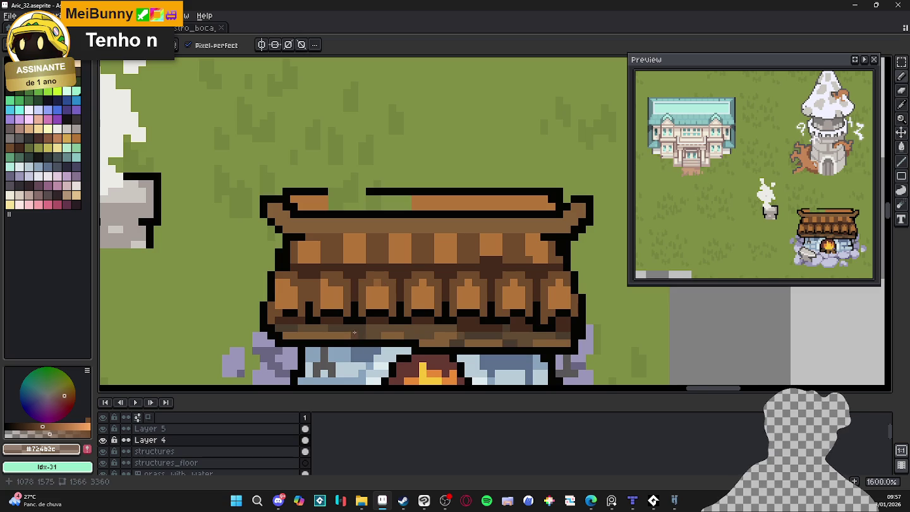
alt+click(391, 285)
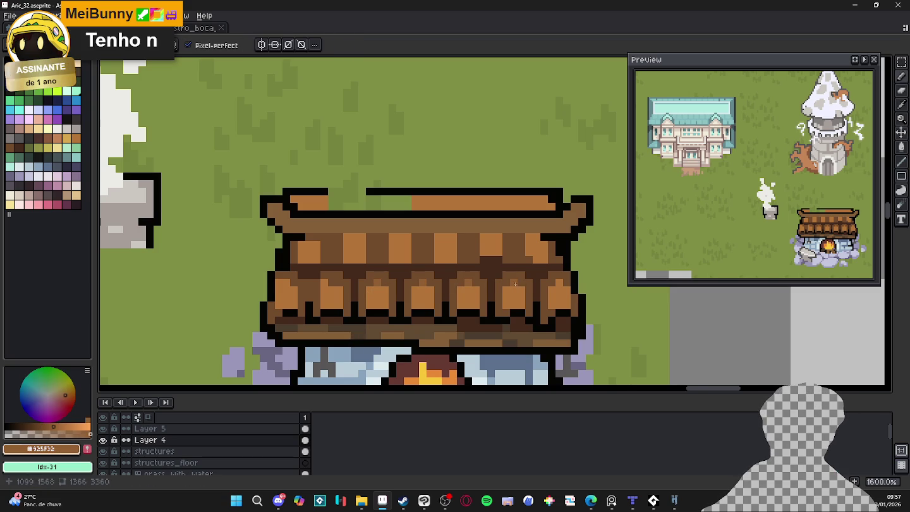
scroll(295, 284, left, 3)
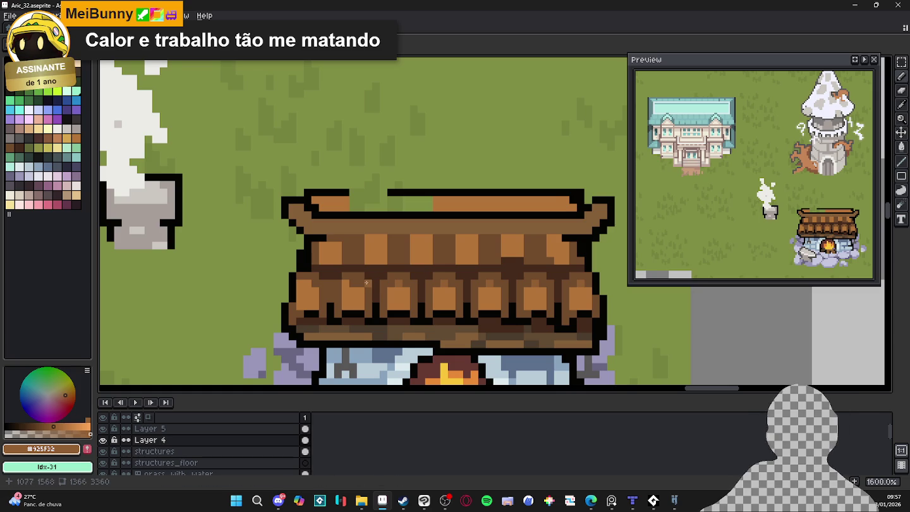
scroll(371, 280, right, 1)
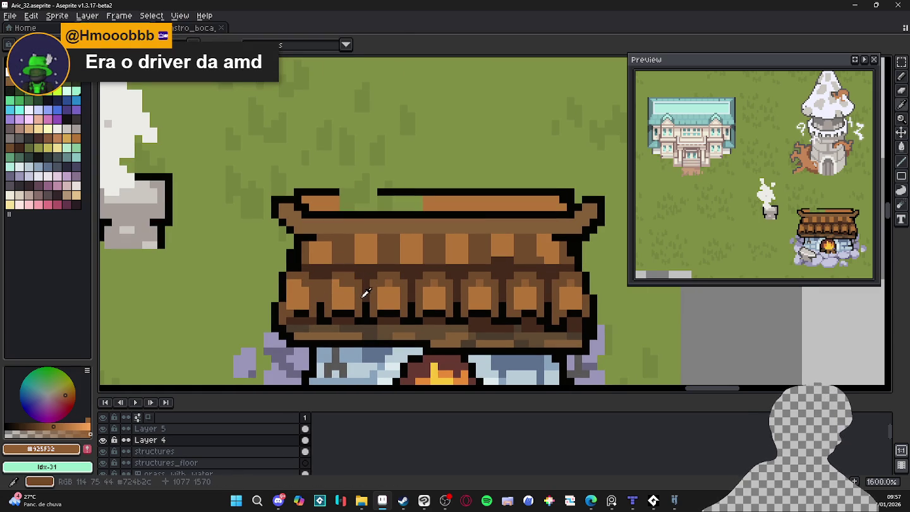
alt+click(322, 285)
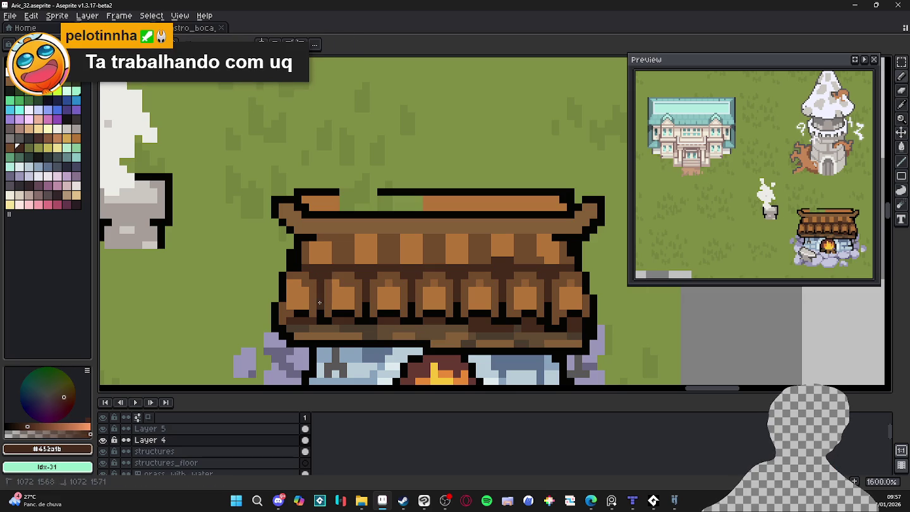
alt+click(335, 282)
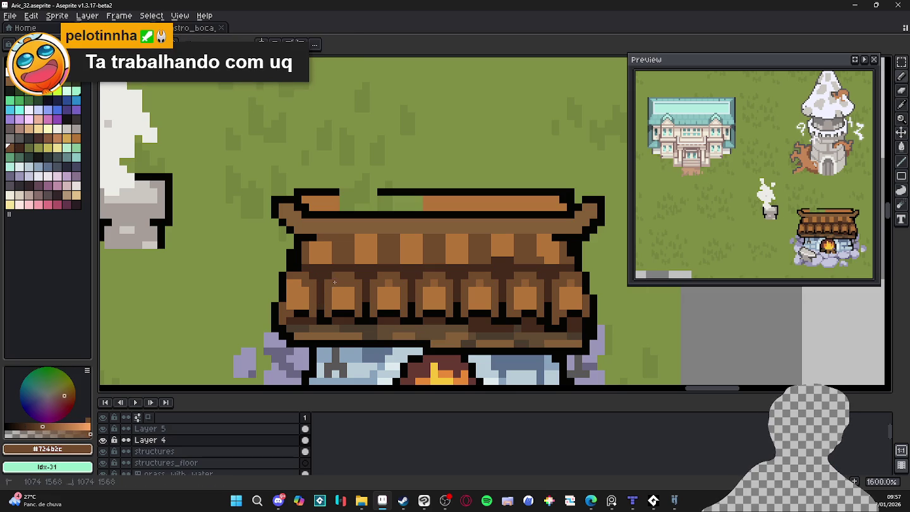
alt+click(381, 281)
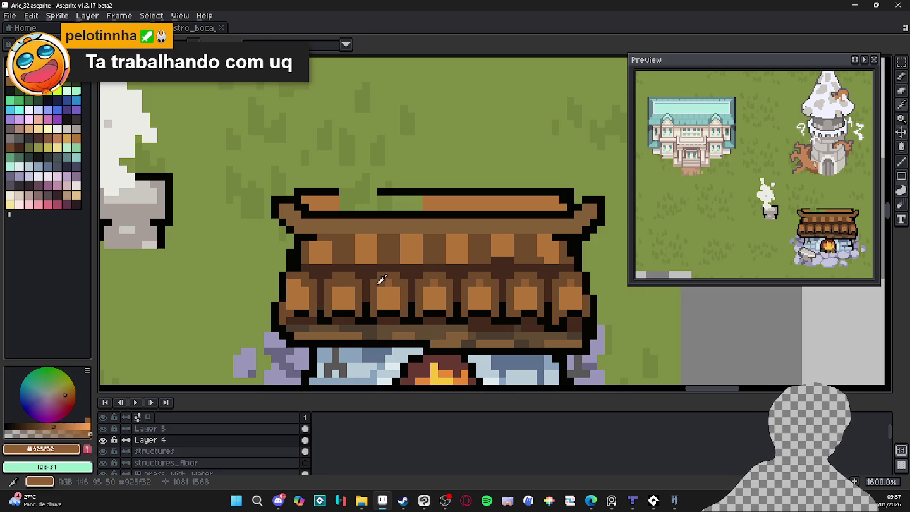
alt+click(312, 287)
drag(290, 306, 288, 280)
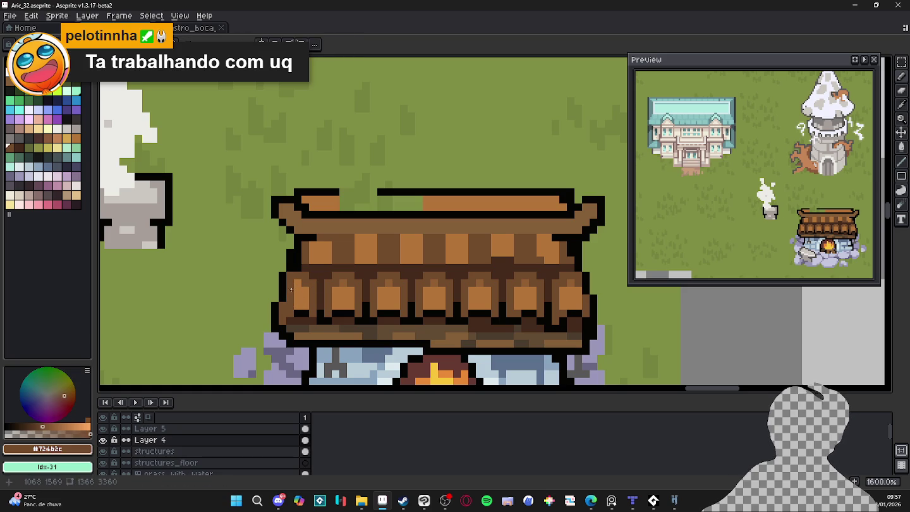
key(ctrl+z)
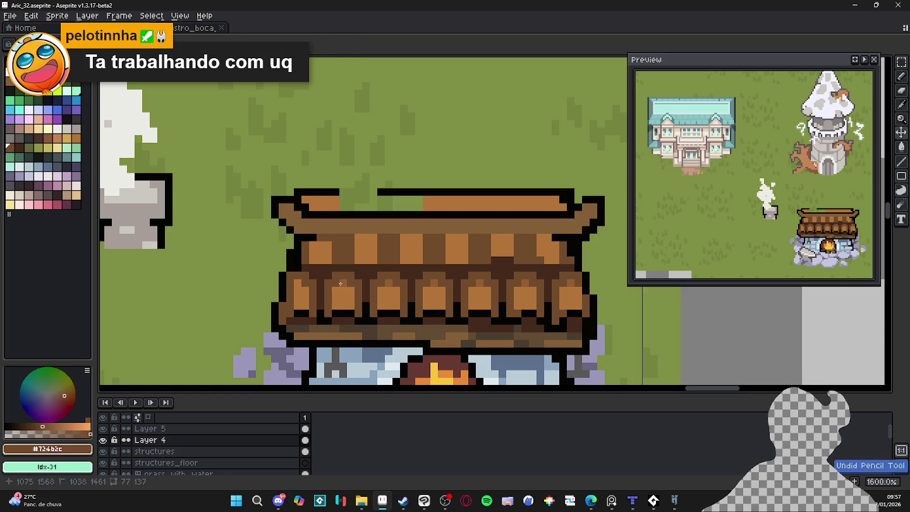
alt+click(298, 281)
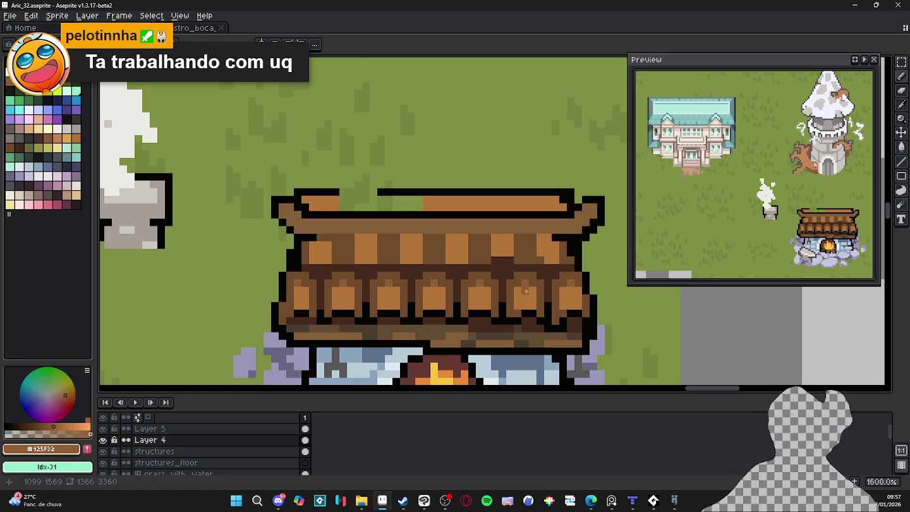
alt+click(575, 279)
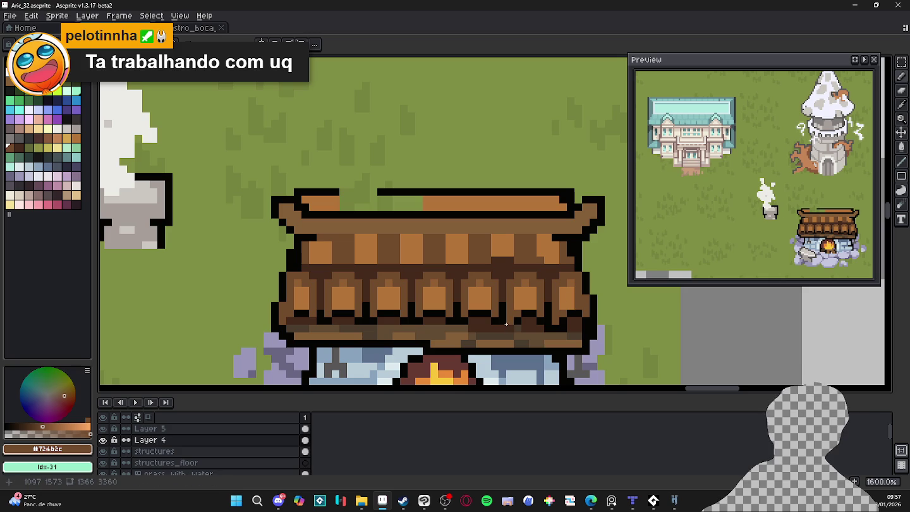
drag(471, 296, 462, 288)
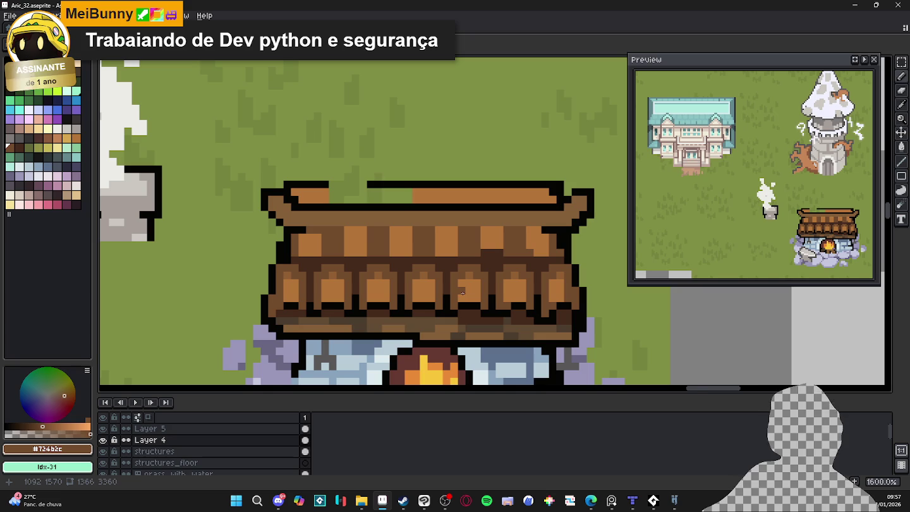
scroll(433, 311, up, 2)
Repaint dark pixels along the lower tier's bottom row in lighter roof brown.
alt+click(408, 309)
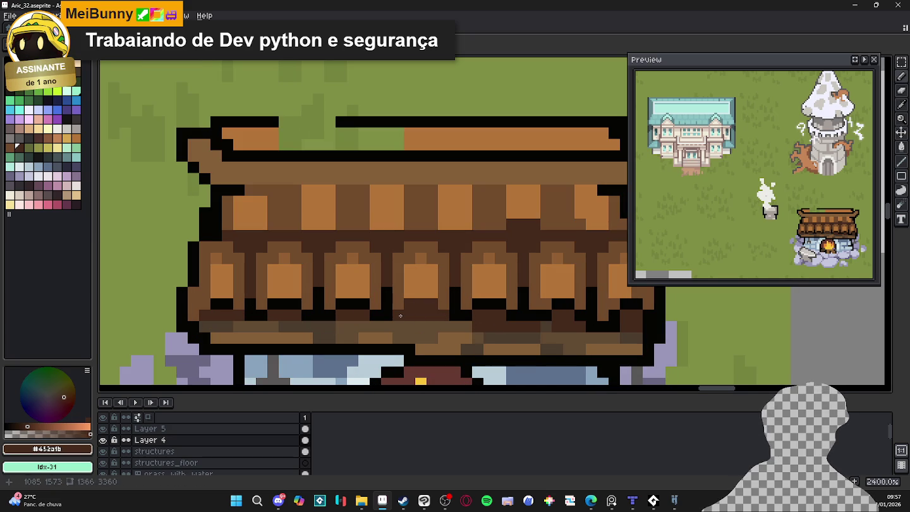
alt+click(422, 319)
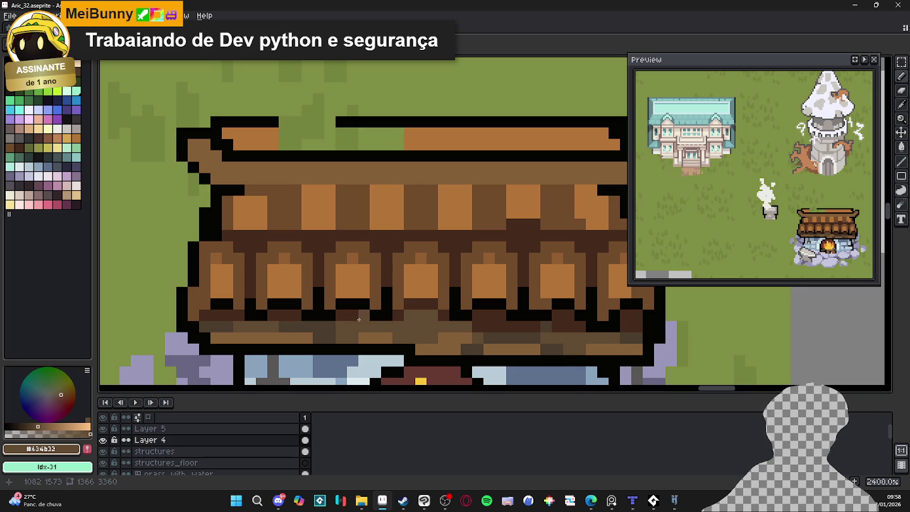
alt+click(386, 315)
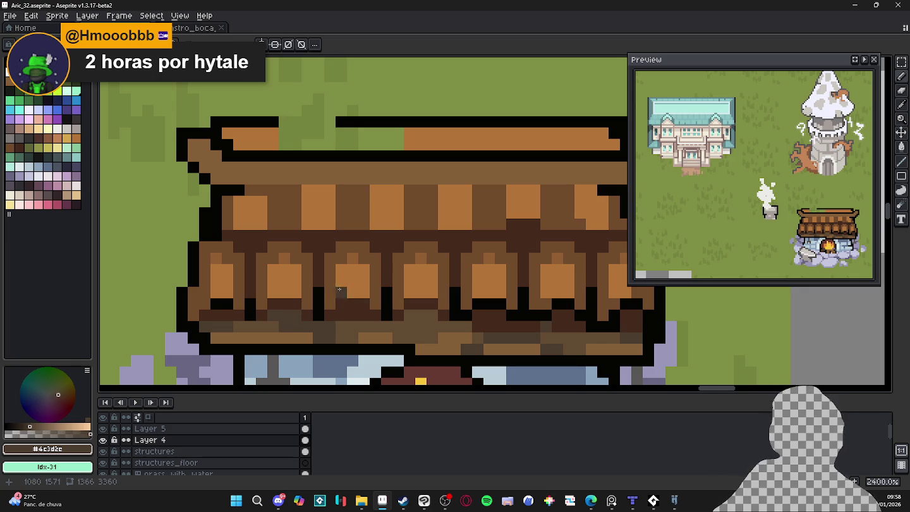
click(224, 314)
alt+click(207, 312)
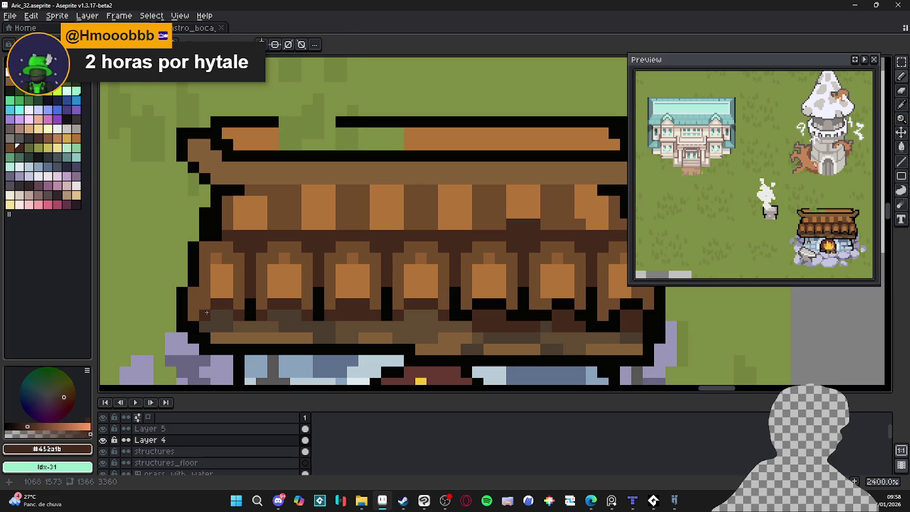
alt+click(490, 321)
drag(491, 321, 534, 327)
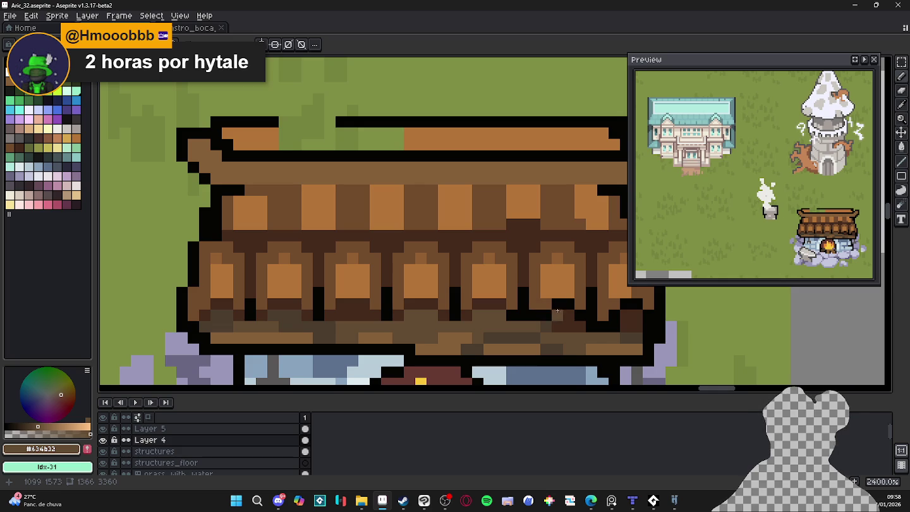
Sample black #050403 and browns #452a1b and #634b32 at the roof's right end, selecting a tiny area there.
drag(407, 281, 419, 281)
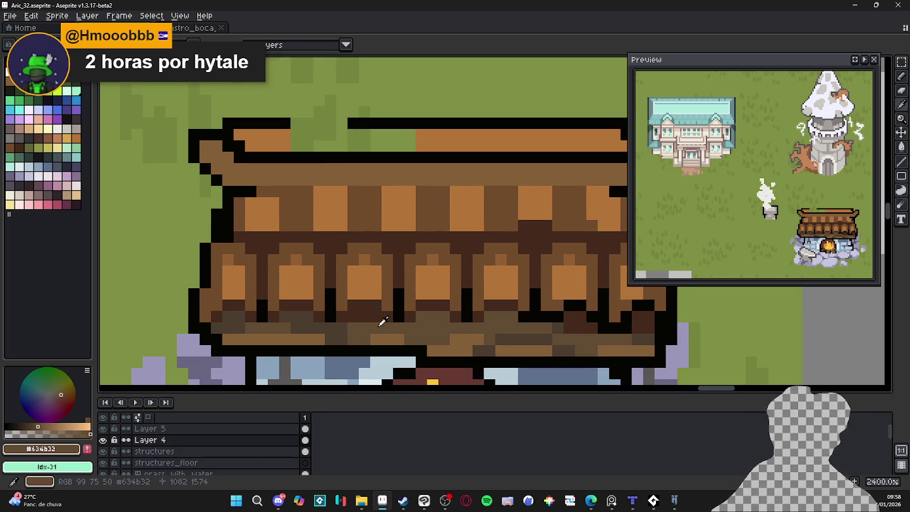
drag(378, 321, 305, 314)
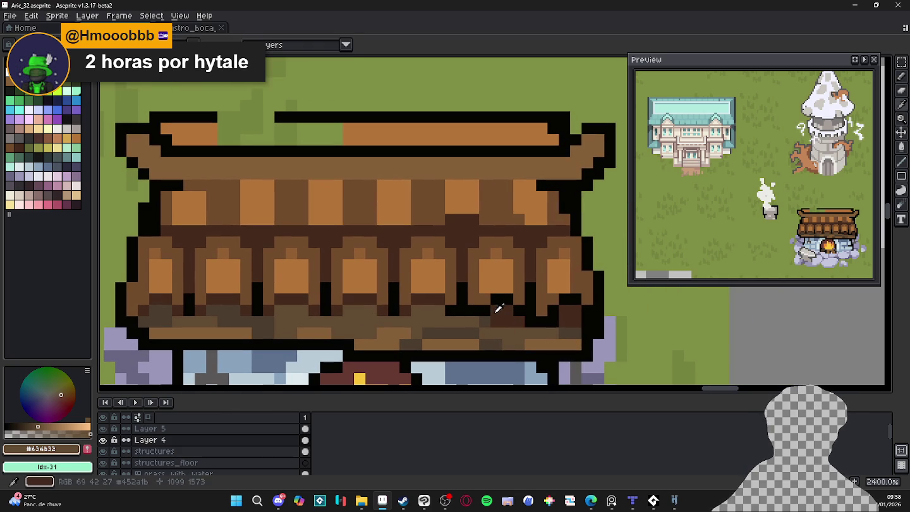
alt+click(492, 302)
alt+click(497, 300)
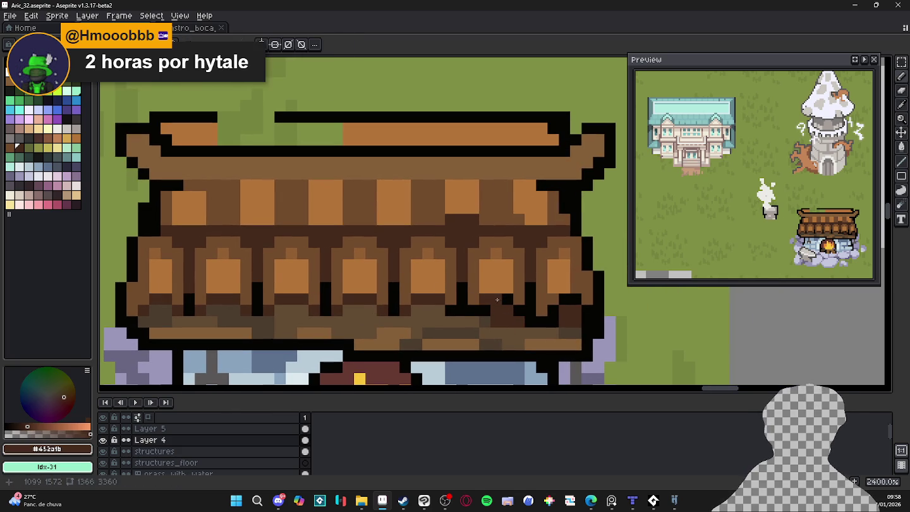
alt+click(484, 312)
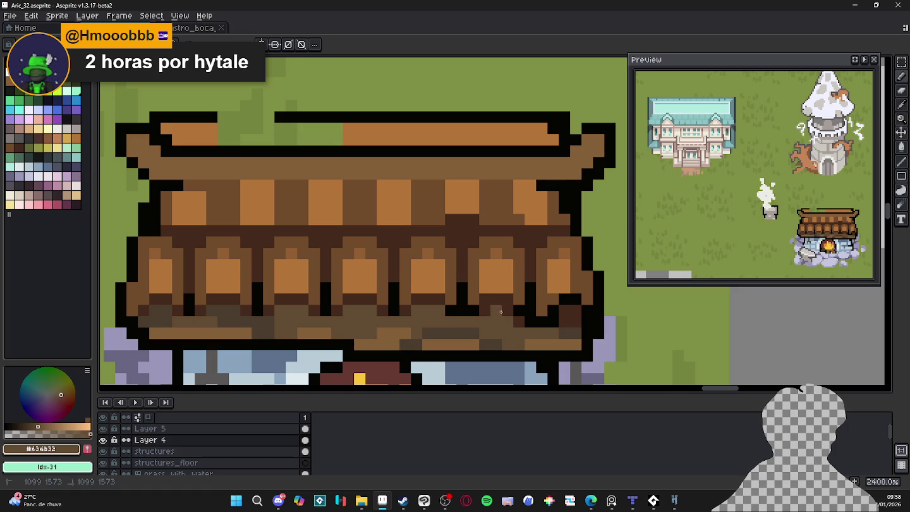
drag(552, 311, 546, 313)
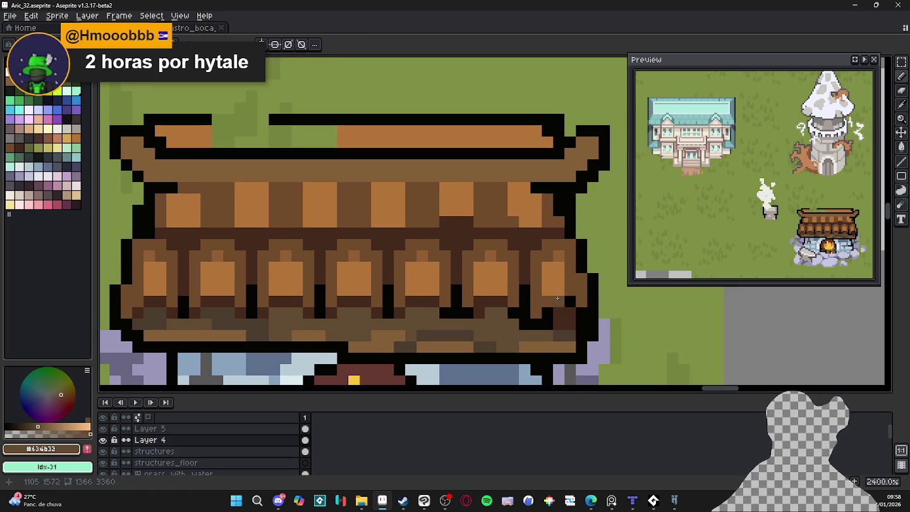
alt+click(562, 319)
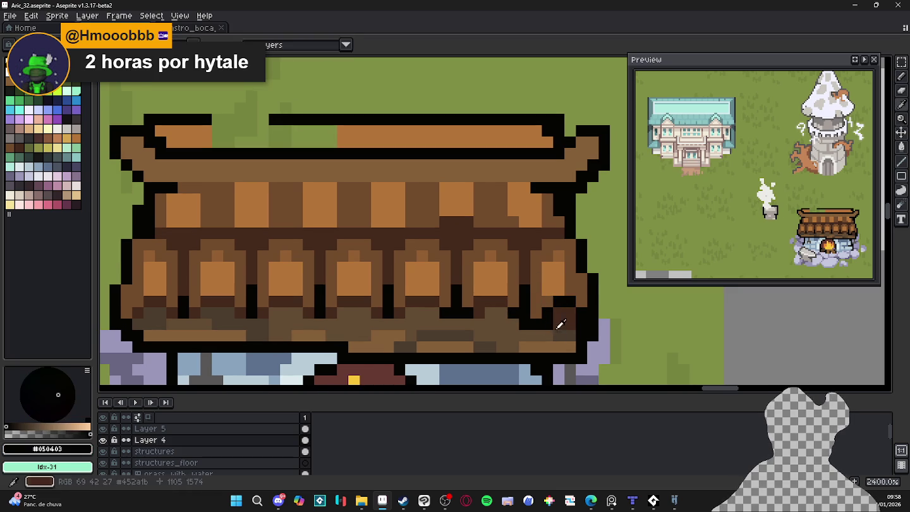
alt+click(547, 324)
key(m)
drag(547, 301, 566, 299)
Fix the roof's right end: one pixel to dark brown and several black outline pixels.
click(540, 317)
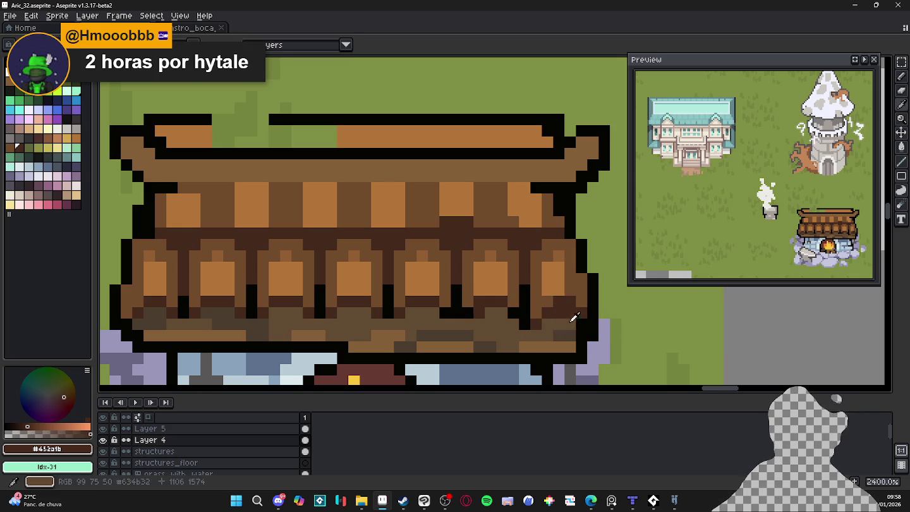
alt+click(584, 323)
click(560, 301)
click(536, 335)
click(512, 346)
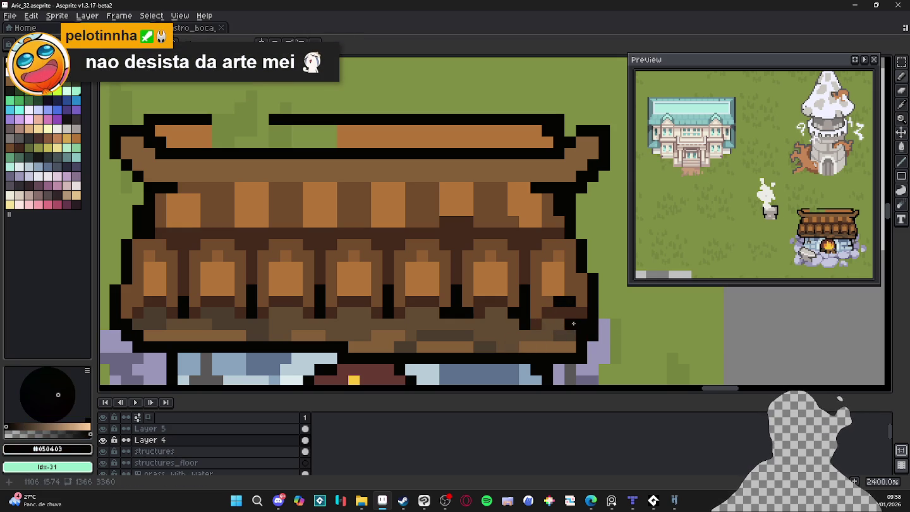
scroll(474, 336, left, 2)
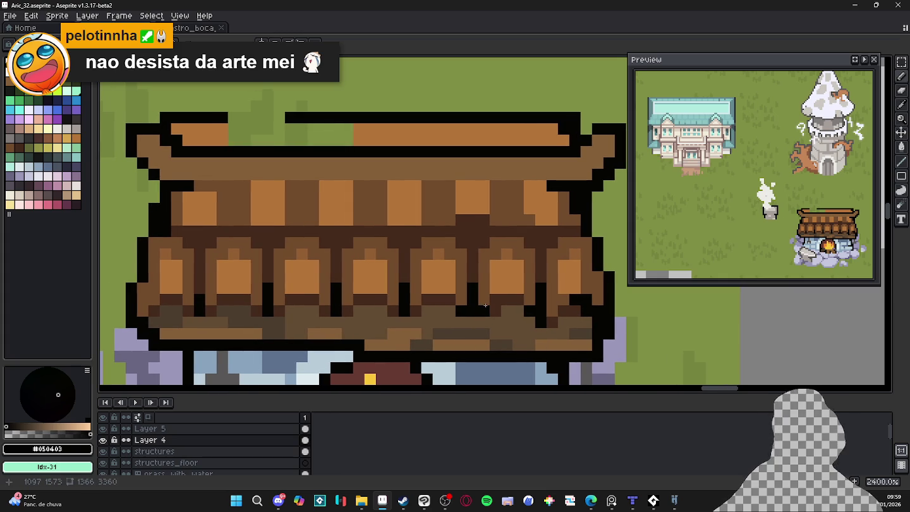
scroll(560, 309, left, 1)
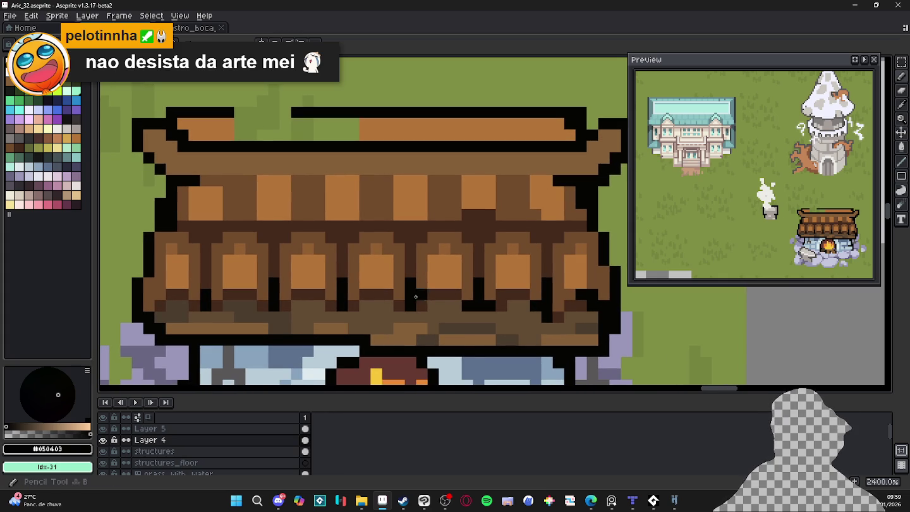
scroll(181, 305, left, 3)
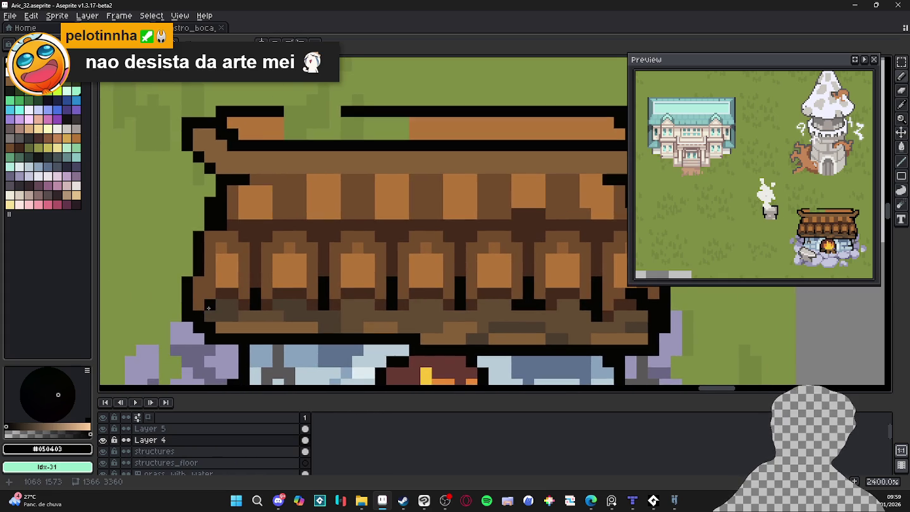
scroll(210, 305, down, 2)
Save the map and sample roof browns, undoing a stray light orange pixel.
key(ctrl+s)
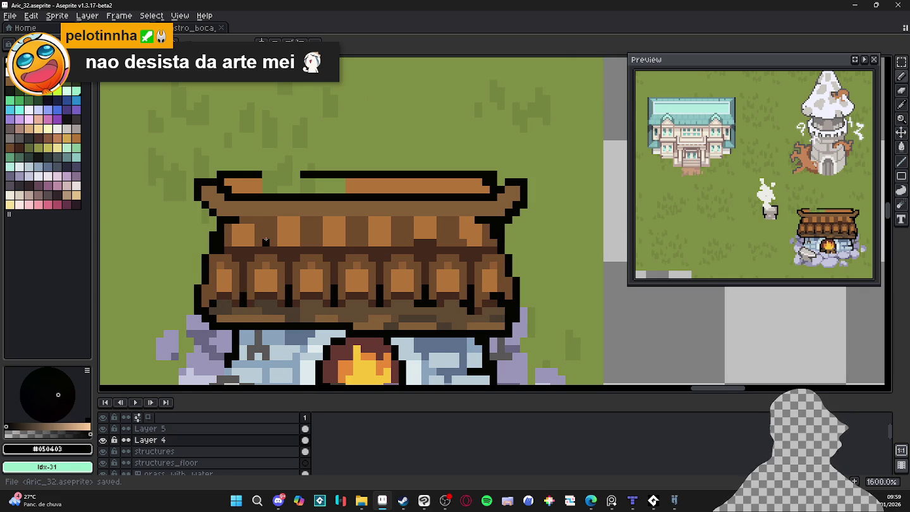
drag(273, 236, 278, 236)
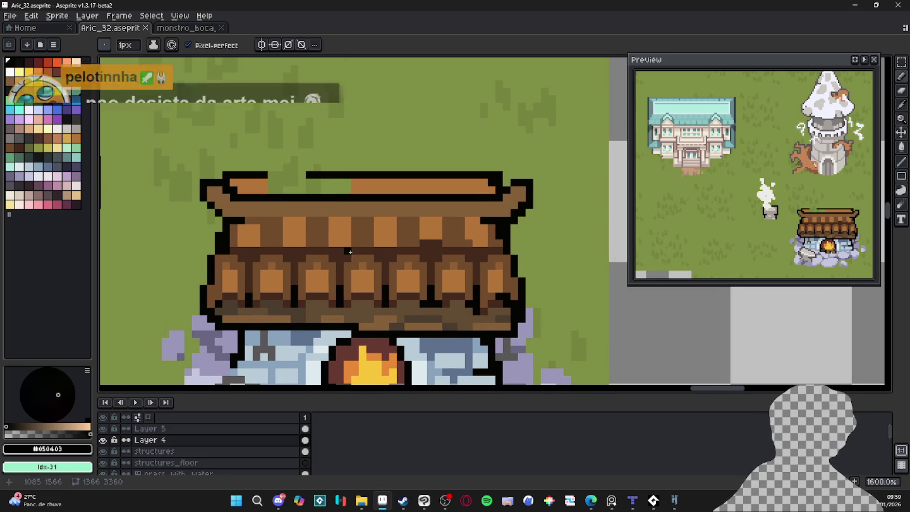
scroll(308, 246, up, 2)
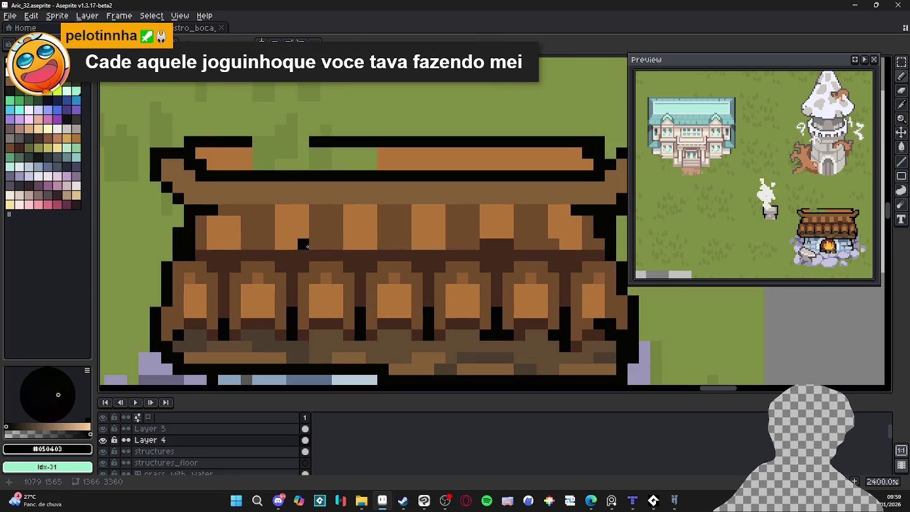
alt+click(301, 254)
alt+click(319, 238)
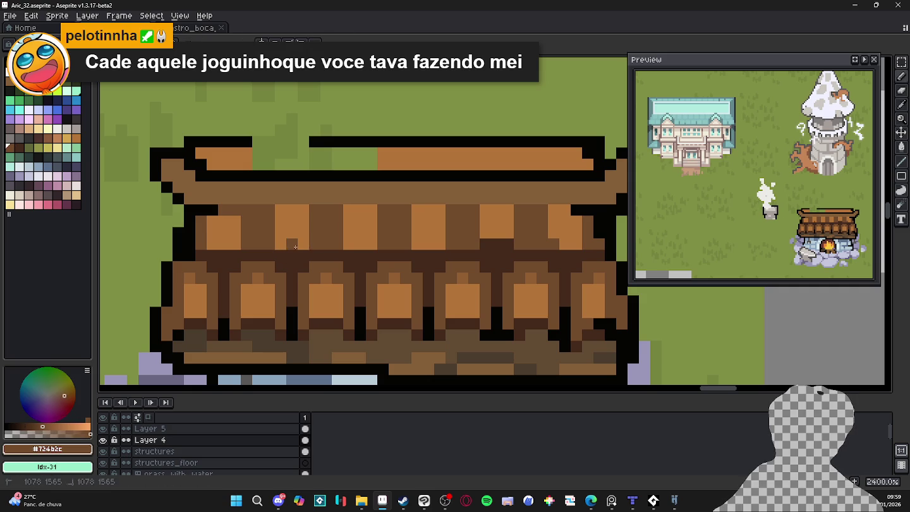
alt+click(287, 241)
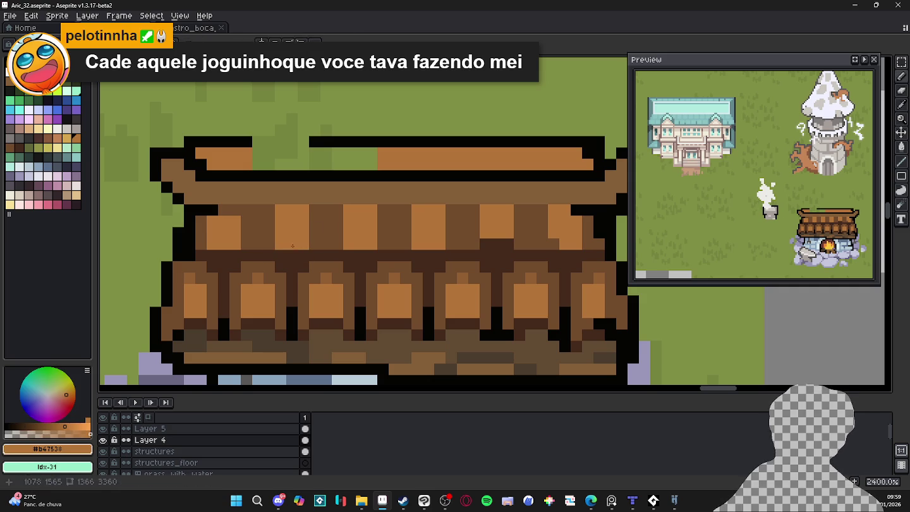
drag(310, 240, 316, 254)
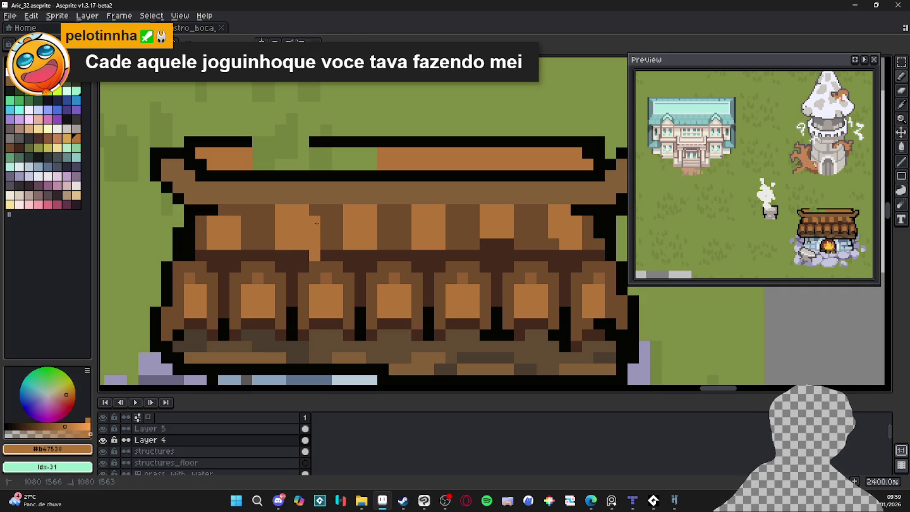
key(ctrl+z)
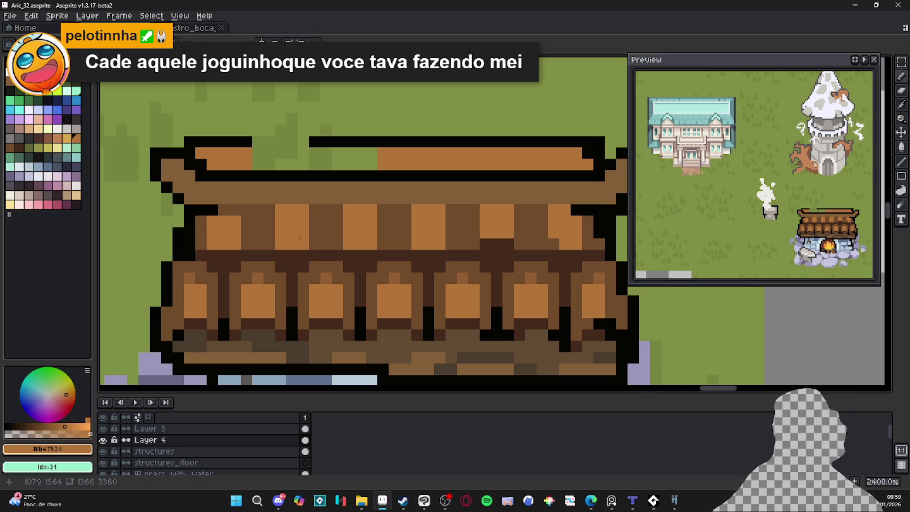
Paint dark brown #452a1b vertical dividers between the upper-tier shingles and darken a middle gap.
key(alt)
click(322, 249)
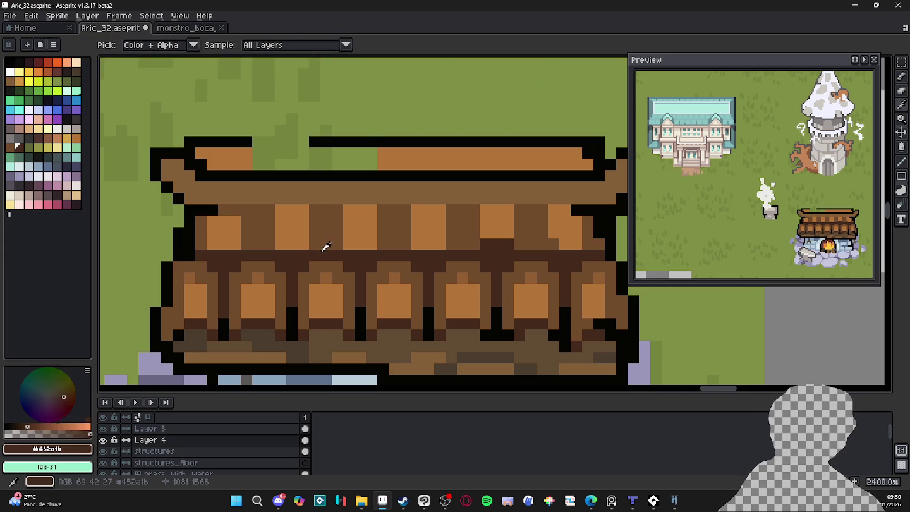
drag(326, 247, 326, 208)
click(268, 209)
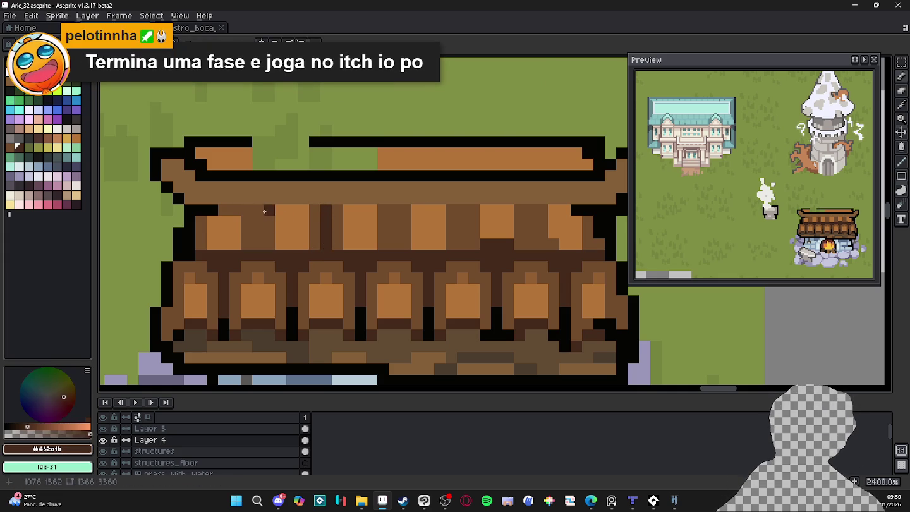
drag(257, 209, 257, 243)
drag(393, 211, 394, 245)
drag(463, 215, 462, 245)
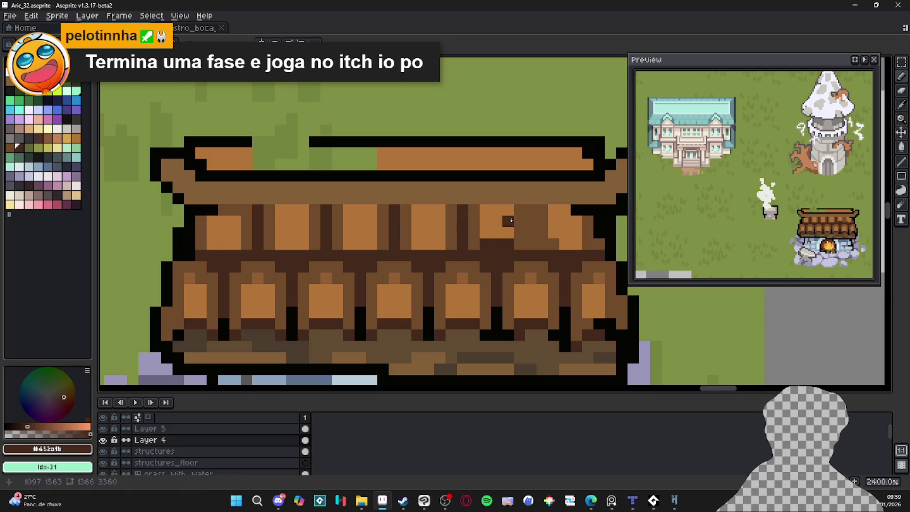
drag(530, 212, 531, 246)
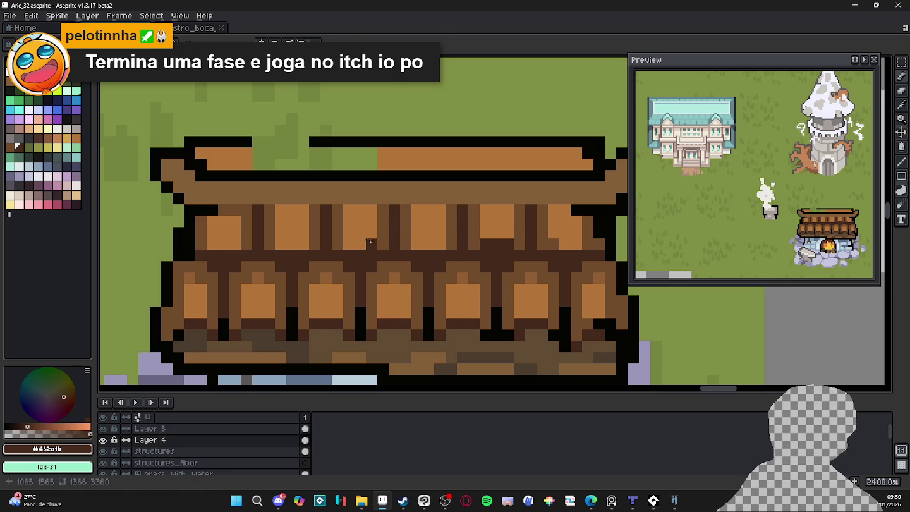
alt+click(377, 240)
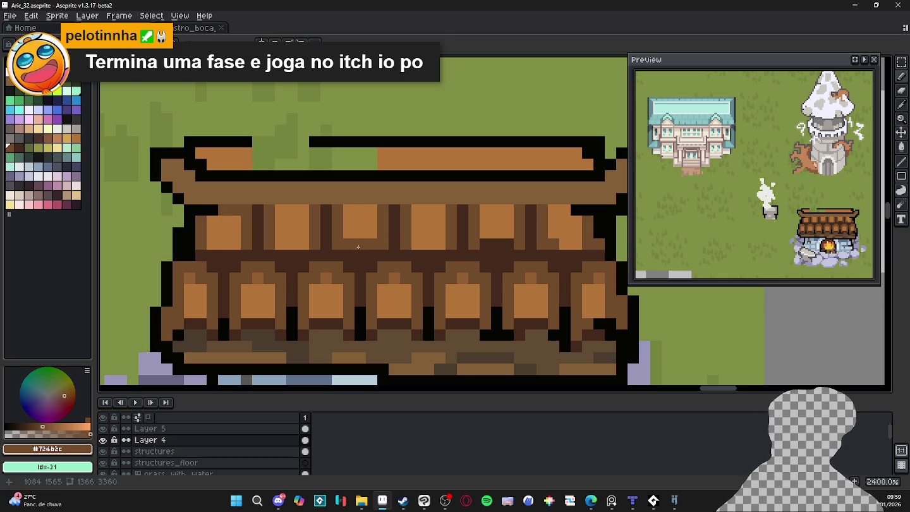
alt+click(366, 252)
drag(348, 244, 372, 244)
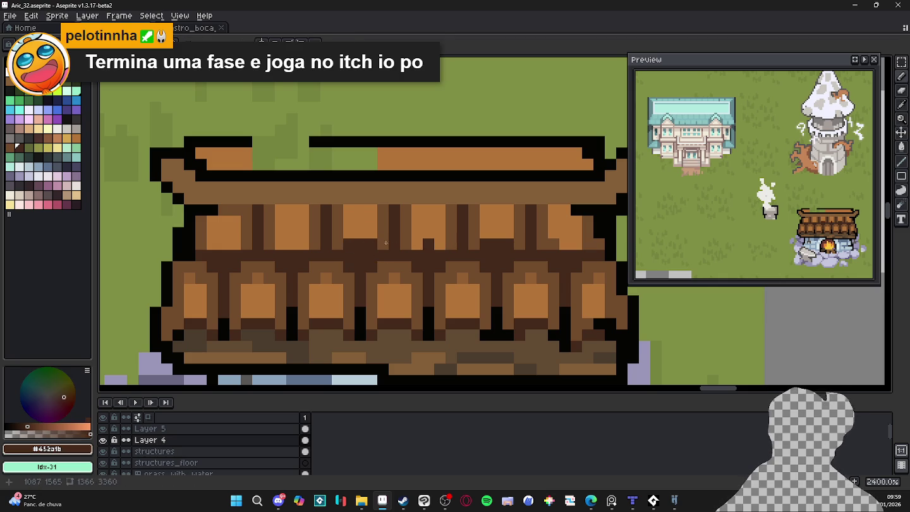
Shift the upper-row shingle blocks with the rectangular marquee so they sit evenly spaced.
key(m)
drag(320, 204, 400, 262)
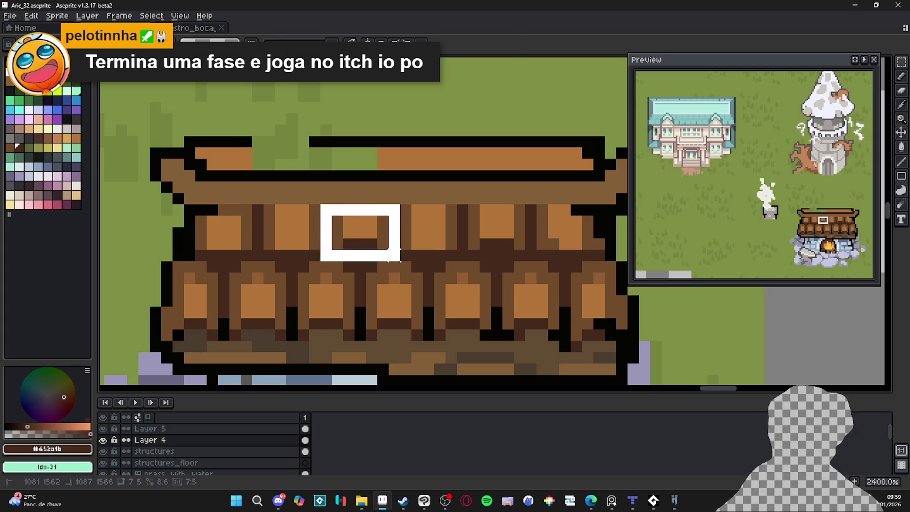
click(292, 238)
mouse_move(292, 238)
mouse_down()
mouse_move(190, 235)
mouse_move(303, 235)
mouse_move(228, 234)
mouse_up()
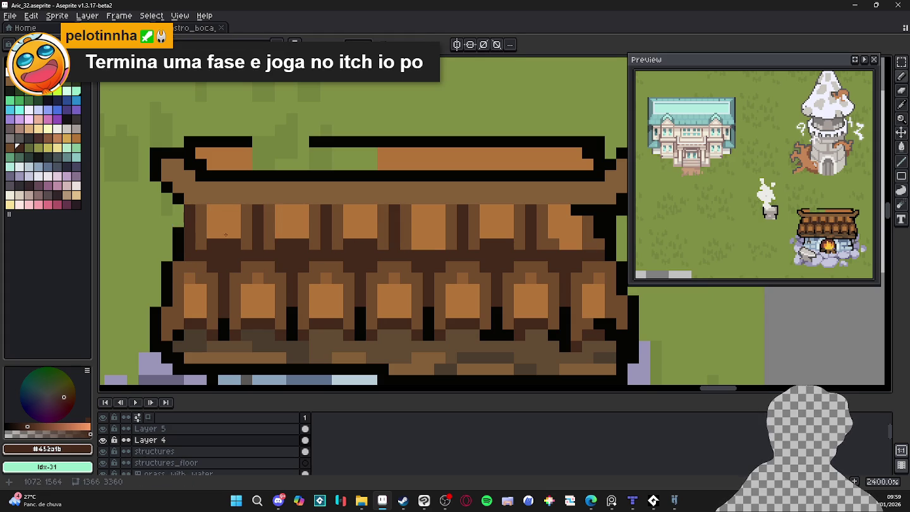
mouse_move(559, 233)
mouse_down()
mouse_move(548, 232)
mouse_move(563, 232)
mouse_up()
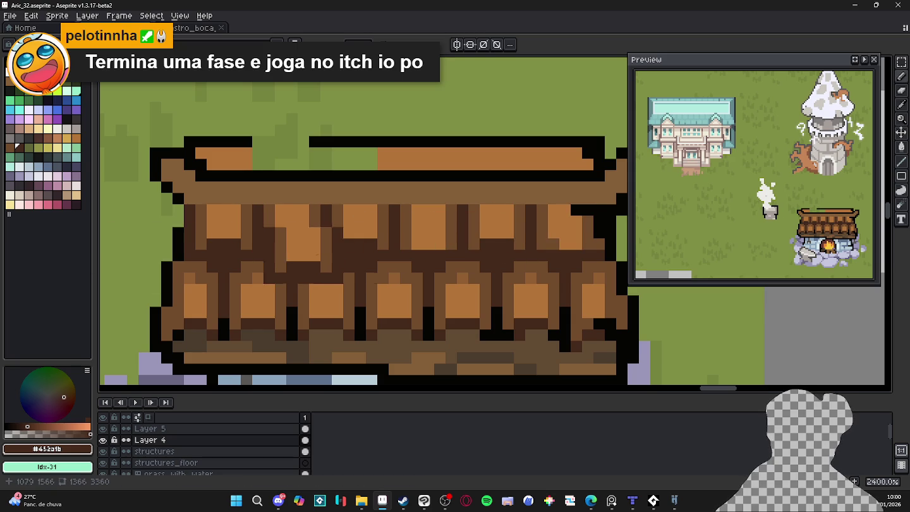
mouse_move(487, 232)
mouse_down()
mouse_move(475, 231)
mouse_move(488, 232)
mouse_up()
mouse_move(417, 243)
mouse_down()
mouse_move(439, 327)
mouse_move(412, 320)
mouse_up()
key(ctrl+d)
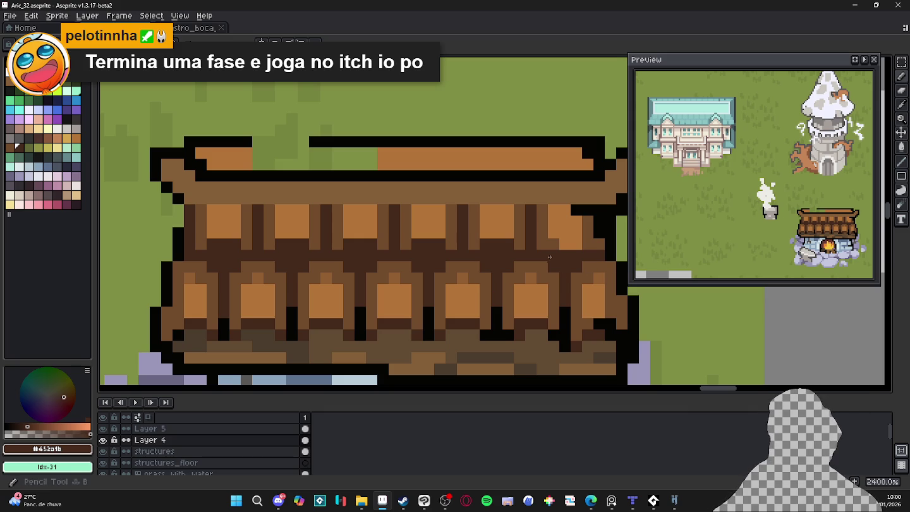
drag(449, 232, 435, 230)
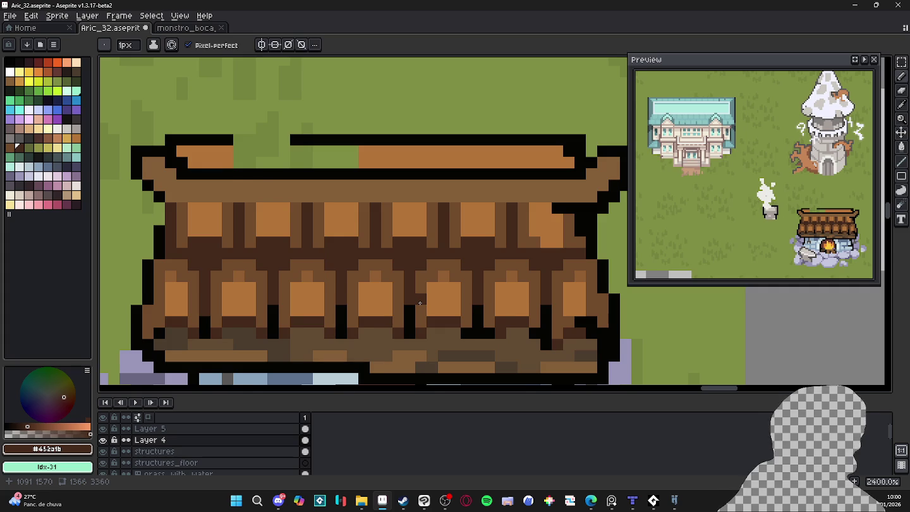
Draw a dark brown band along the bottom of the top ridge plank.
scroll(420, 302, down, 2)
scroll(392, 278, down, 2)
scroll(375, 264, up, 2)
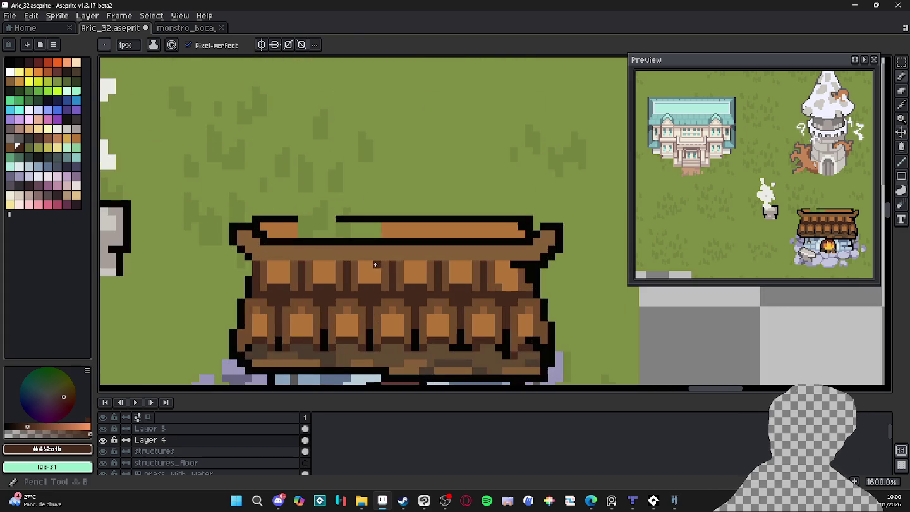
alt+click(385, 267)
alt+click(443, 281)
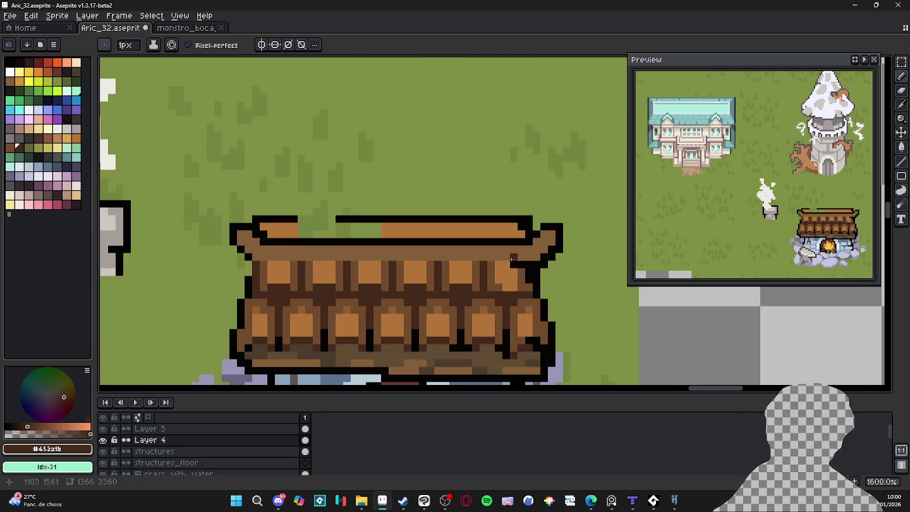
drag(510, 260, 256, 261)
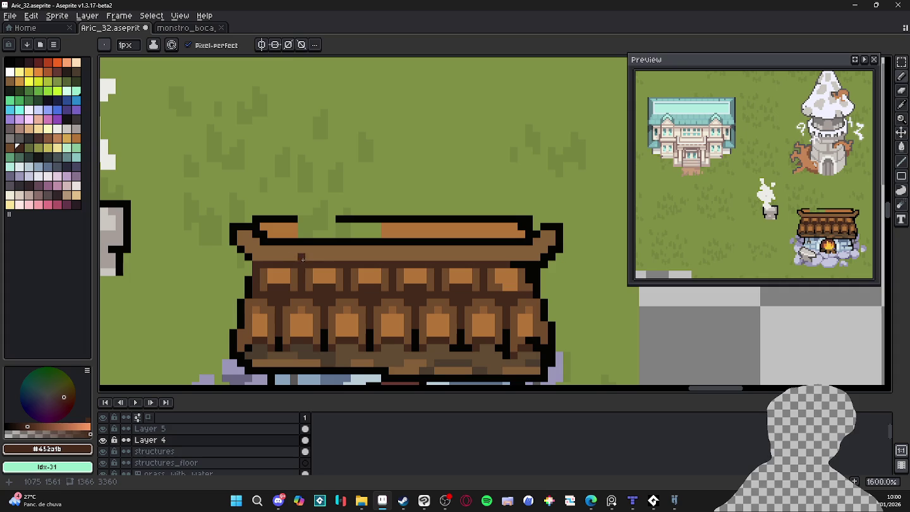
drag(256, 257, 541, 250)
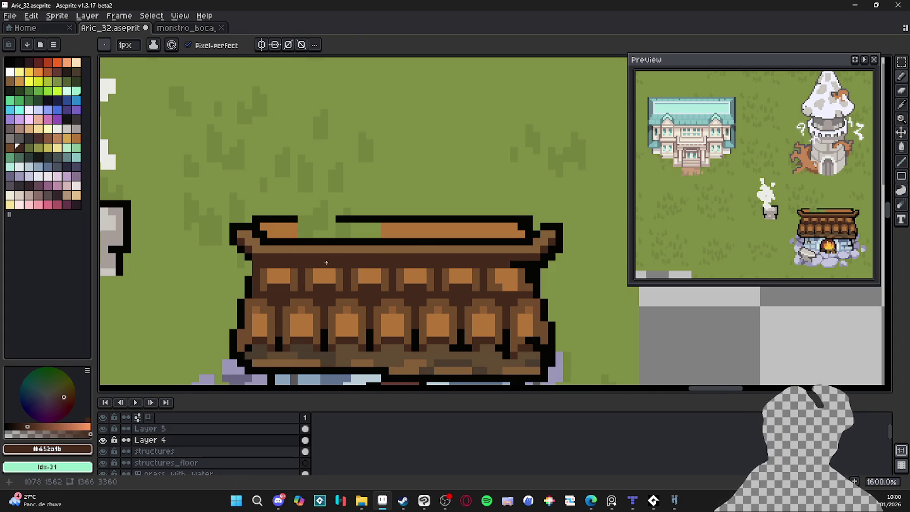
Darken strokes along the upper shingle row, including its rightmost shingle.
scroll(328, 261, up, 2)
alt+click(345, 273)
mouse_move(325, 275)
mouse_down()
mouse_move(240, 276)
mouse_move(618, 274)
mouse_up()
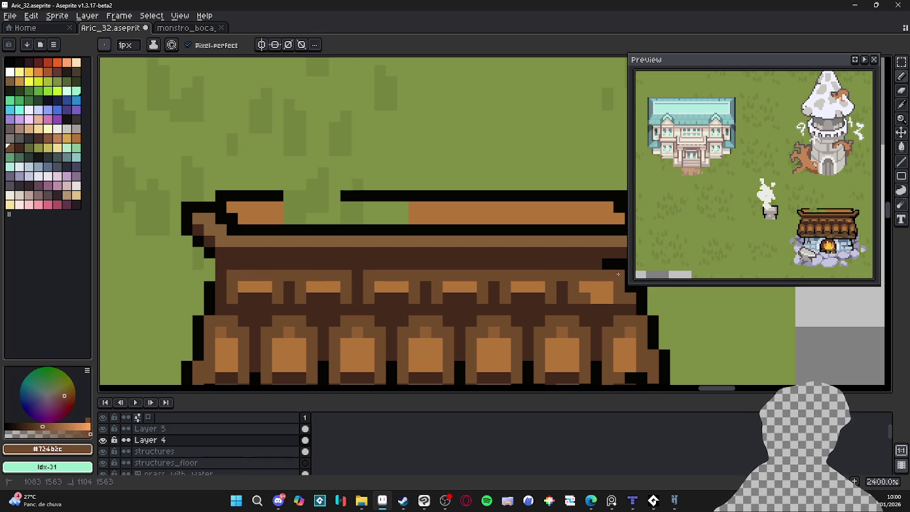
drag(562, 276, 549, 276)
click(542, 268)
click(570, 286)
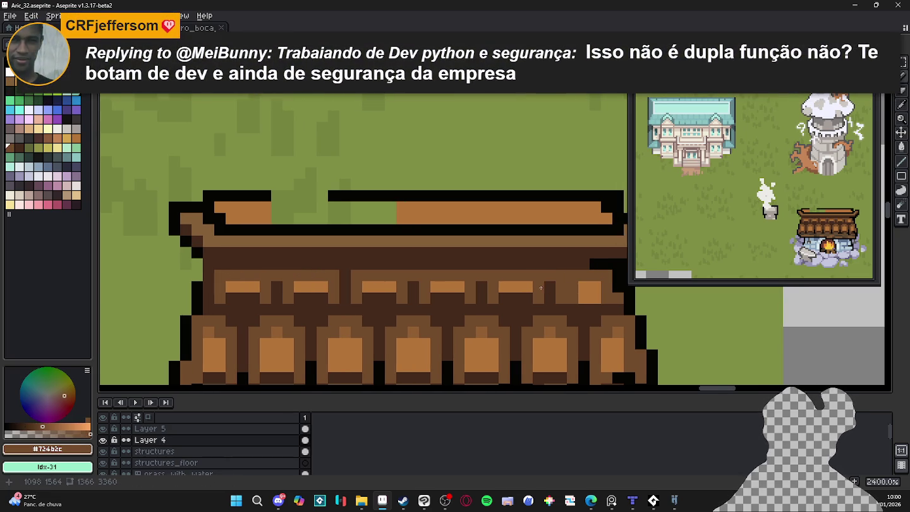
scroll(533, 284, up, 1)
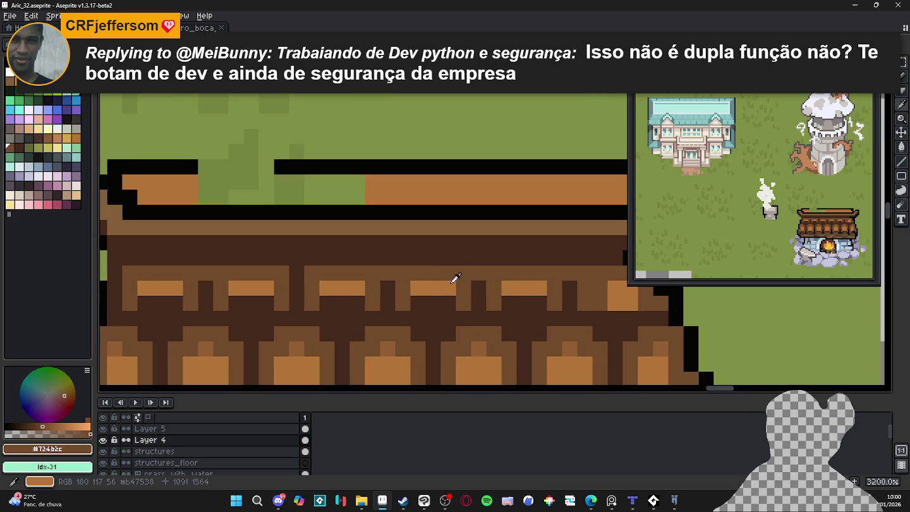
Paint light orange #b47538 tops across the upper shingles out to the end shingles.
alt+click(442, 288)
drag(414, 273, 450, 273)
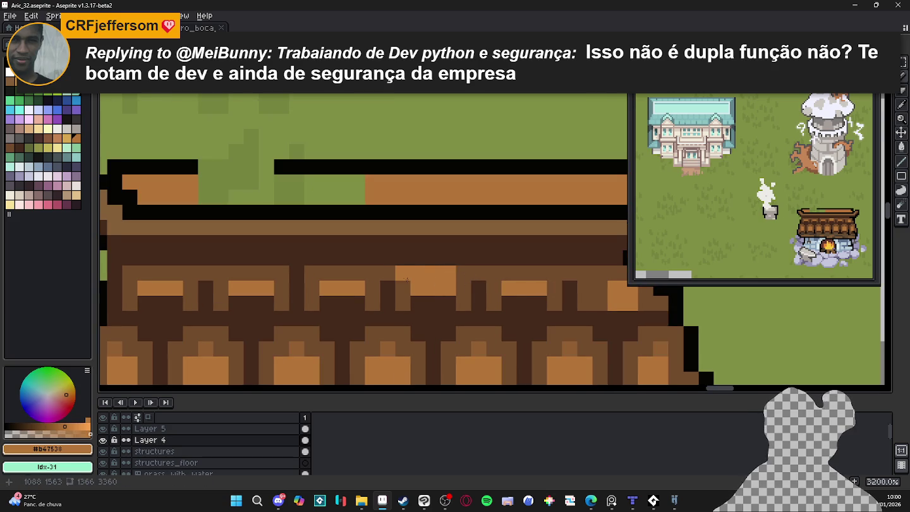
click(357, 273)
drag(342, 273, 327, 272)
drag(250, 273, 266, 273)
click(235, 273)
drag(175, 273, 159, 273)
click(144, 273)
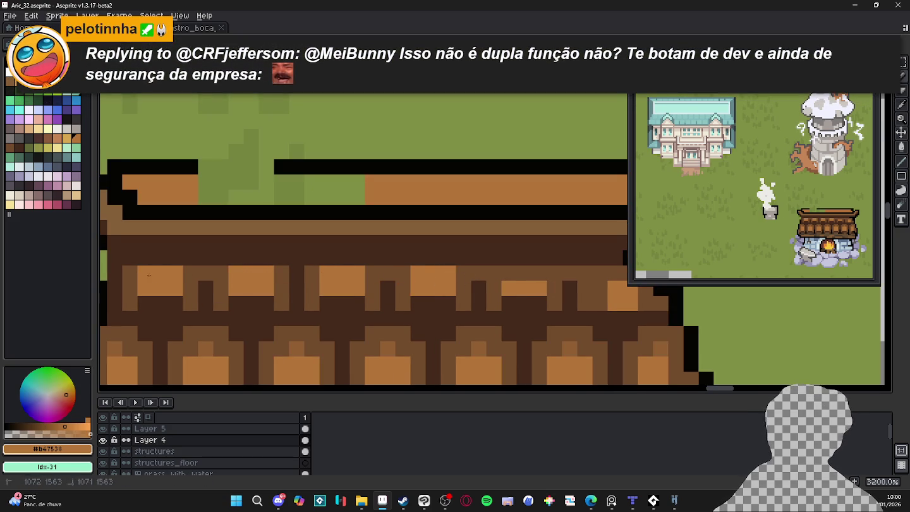
mouse_move(509, 273)
mouse_down()
mouse_move(539, 273)
mouse_move(507, 273)
mouse_up()
Extend the #b47538 tops one pixel higher so every upper shingle matches.
click(509, 266)
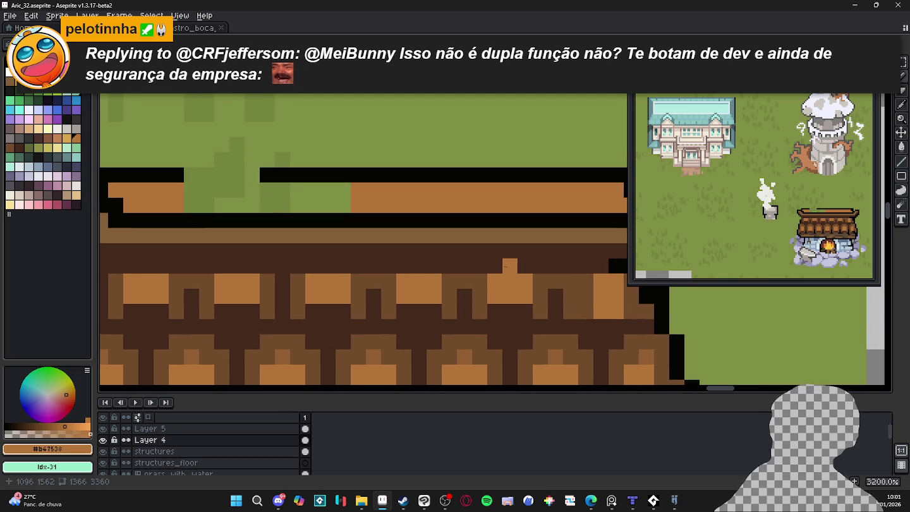
drag(404, 266, 434, 265)
click(494, 265)
click(525, 265)
drag(570, 281, 530, 287)
click(558, 273)
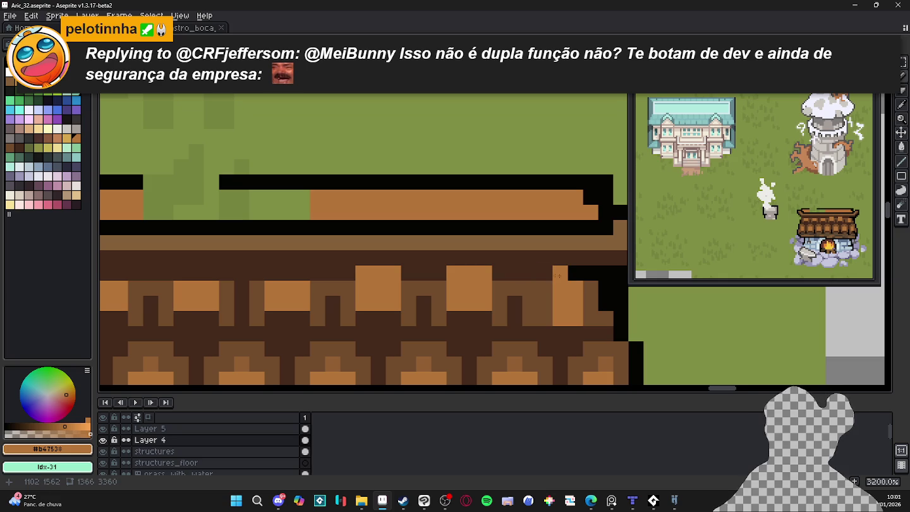
drag(290, 278, 358, 280)
click(345, 280)
drag(282, 279, 252, 279)
drag(191, 279, 161, 279)
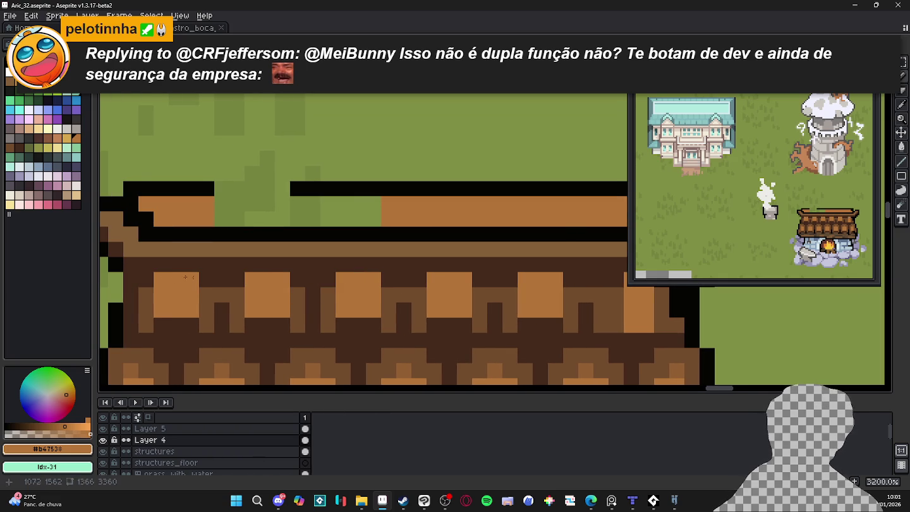
scroll(175, 276, down, 2)
scroll(175, 276, down, 1)
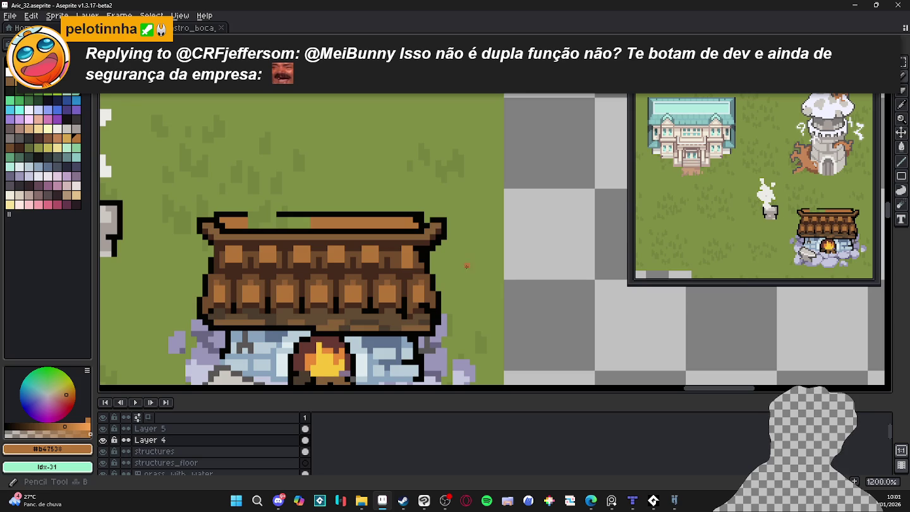
Sample the roof's dark brown and save the map file.
scroll(490, 272, up, 2)
alt+click(328, 272)
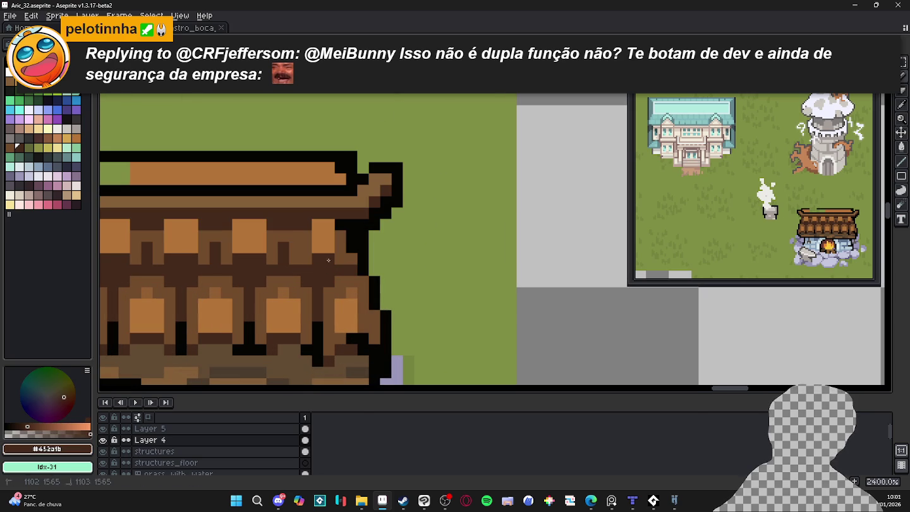
drag(298, 264, 362, 276)
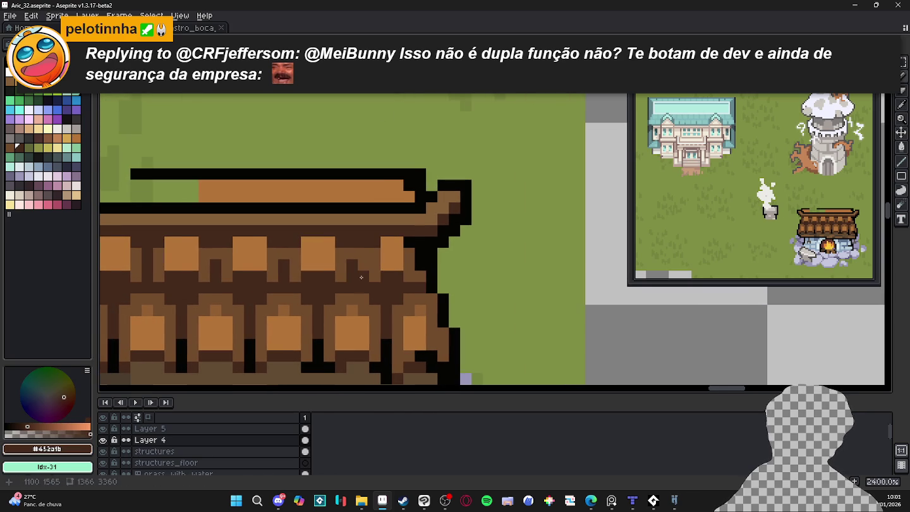
scroll(411, 289, down, 3)
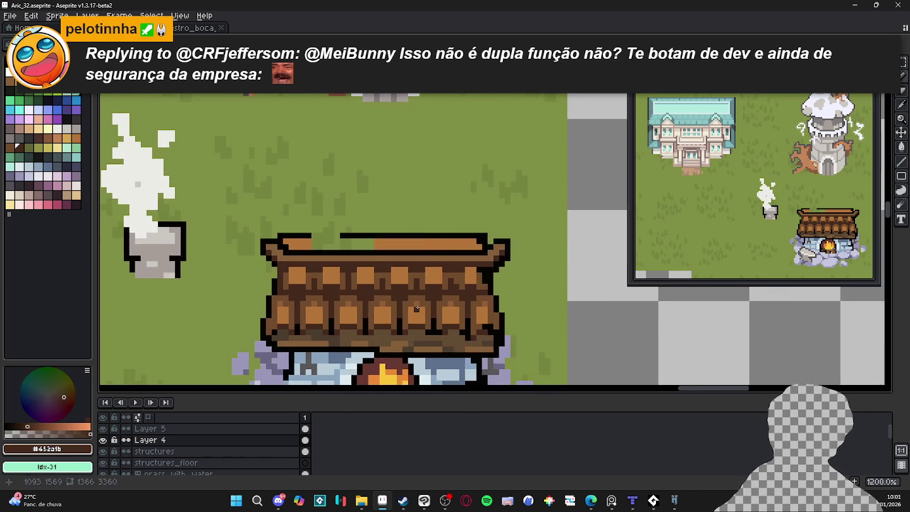
scroll(405, 322, down, 2)
key(ctrl+s)
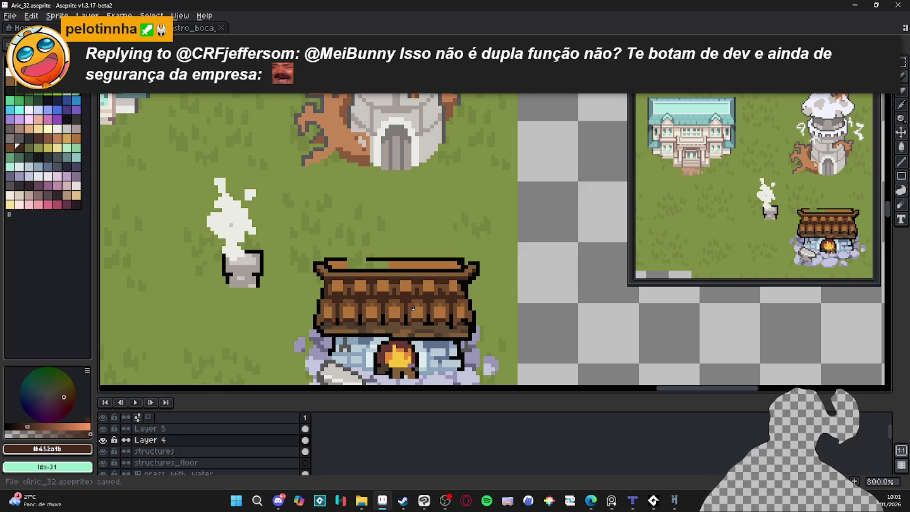
Sample the roof's medium and darker browns, saving Aric_32.aseprite again.
scroll(389, 289, up, 3)
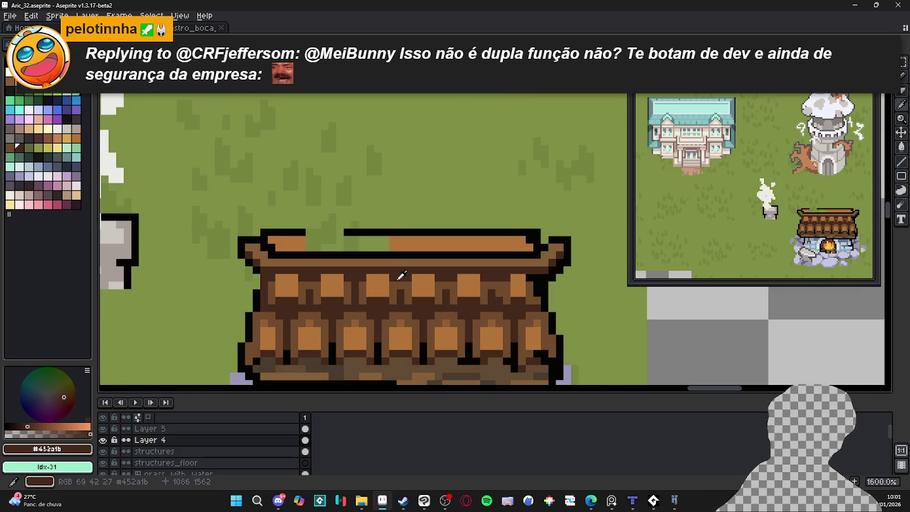
alt+click(384, 276)
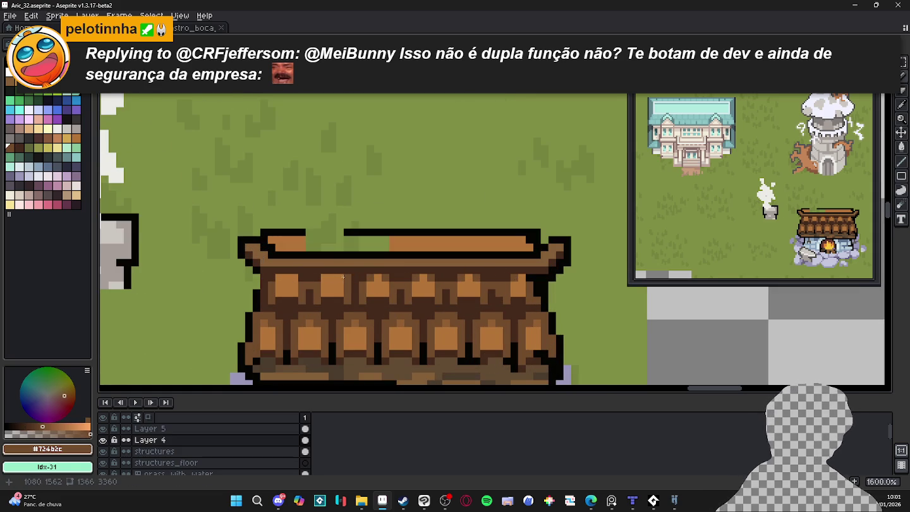
scroll(574, 229, down, 2)
key(ctrl+s)
scroll(544, 257, down, 1)
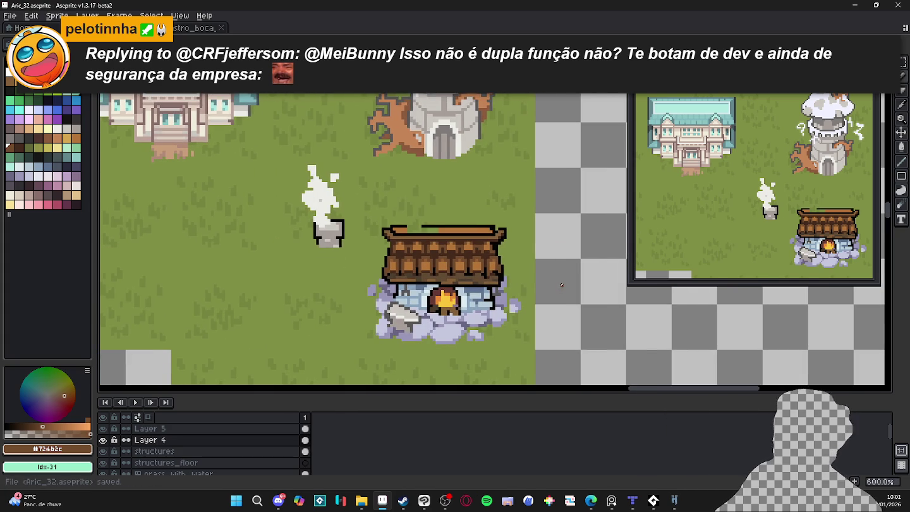
scroll(494, 249, up, 3)
alt+click(499, 272)
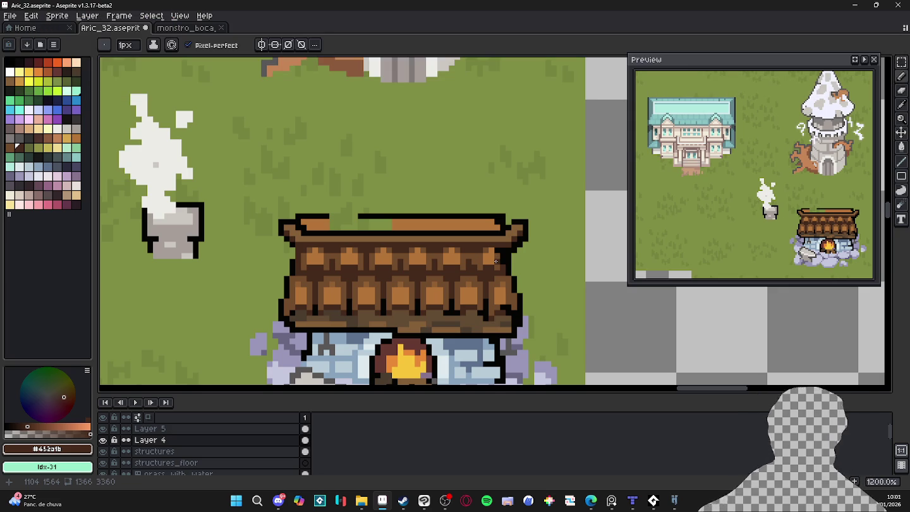
Sample the light tan and #634b32 browns, save, and take dark brown #452a1b on the pencil.
scroll(496, 261, up, 1)
scroll(492, 262, down, 3)
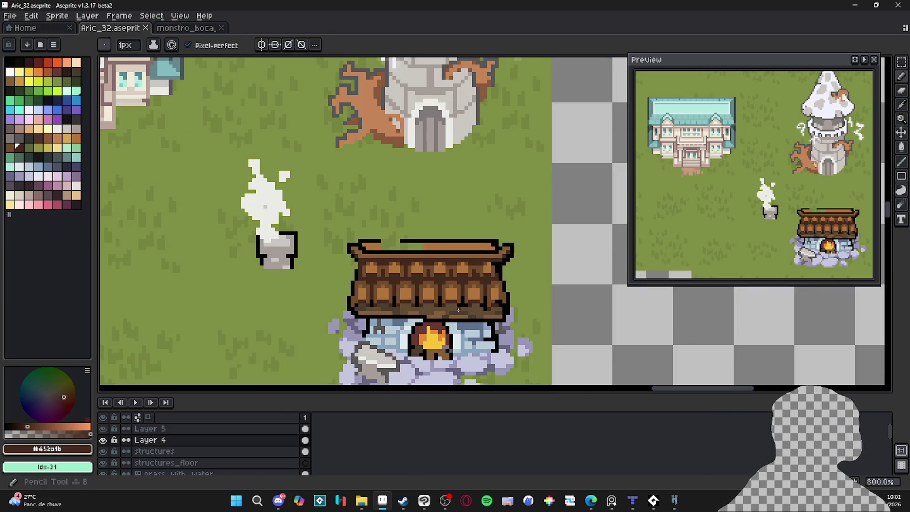
scroll(440, 310, up, 2)
alt+click(440, 310)
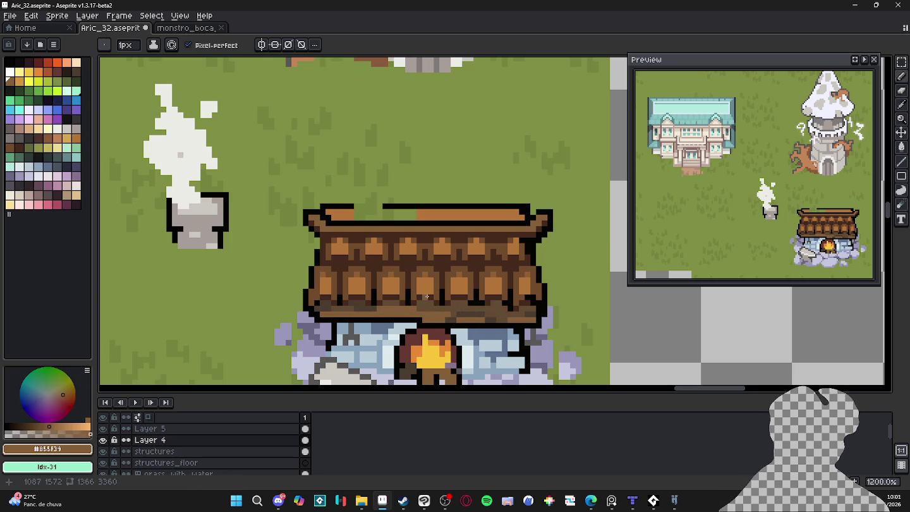
alt+click(353, 319)
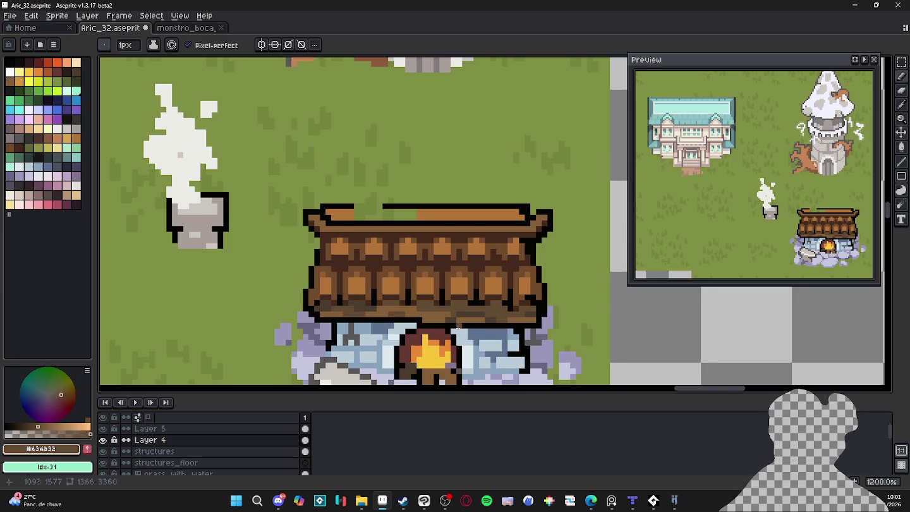
key(ctrl+s)
scroll(460, 326, right, 1)
scroll(464, 321, right, 1)
key(b)
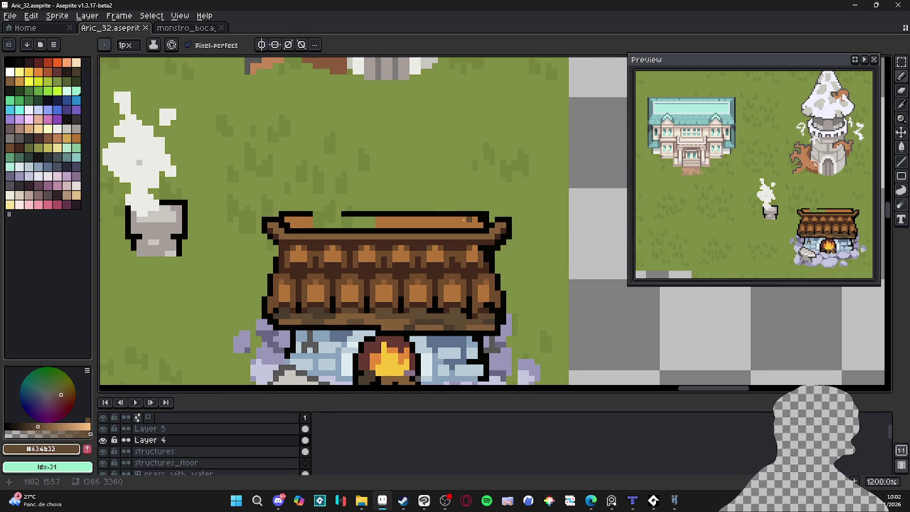
scroll(443, 225, up, 1)
alt+click(430, 233)
Draw short dark brown dividers across the ridge band, painting one unwanted divider back to #b47538.
drag(431, 226, 430, 219)
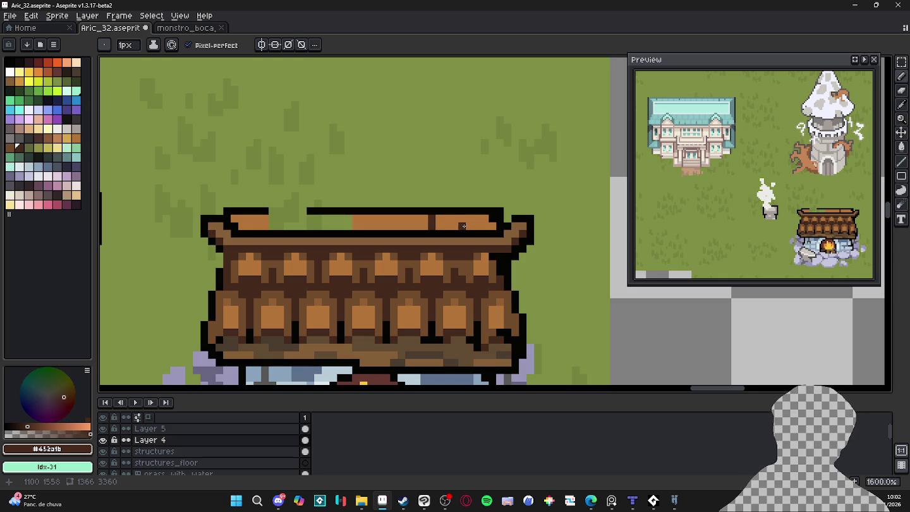
drag(477, 226, 478, 218)
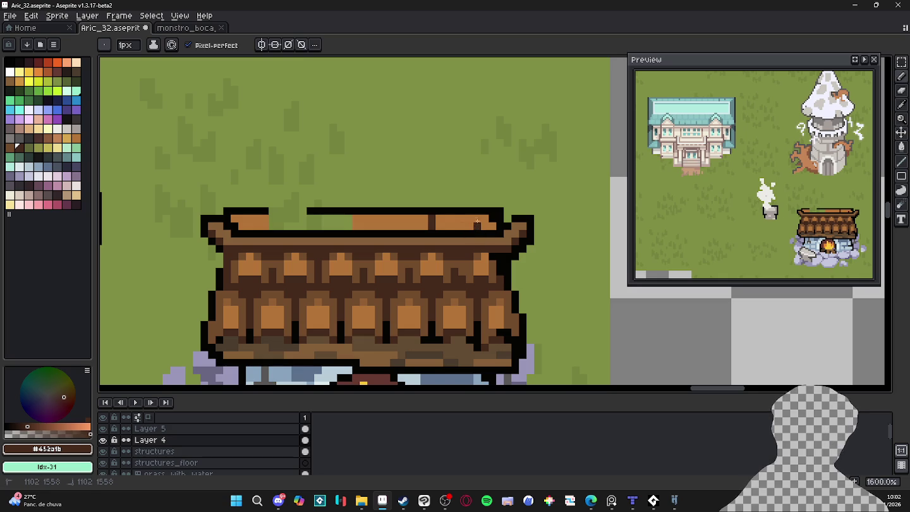
drag(386, 226, 386, 218)
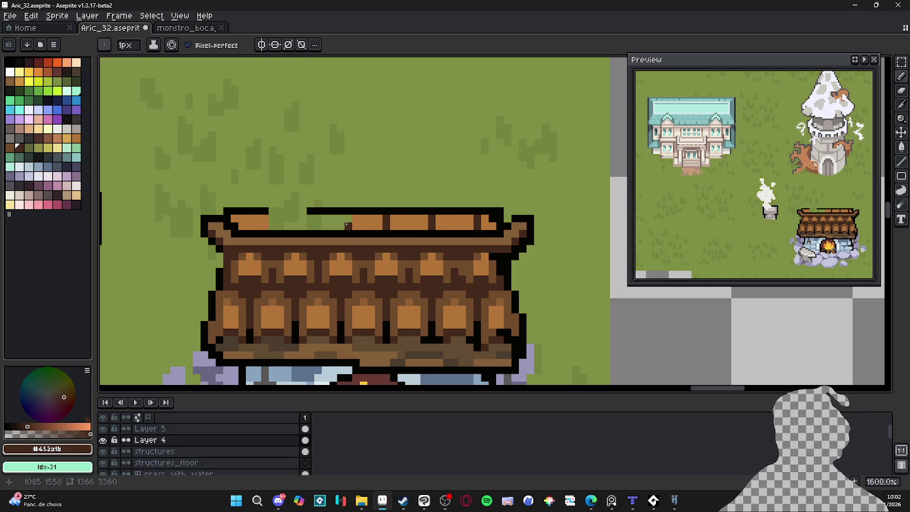
drag(340, 226, 340, 217)
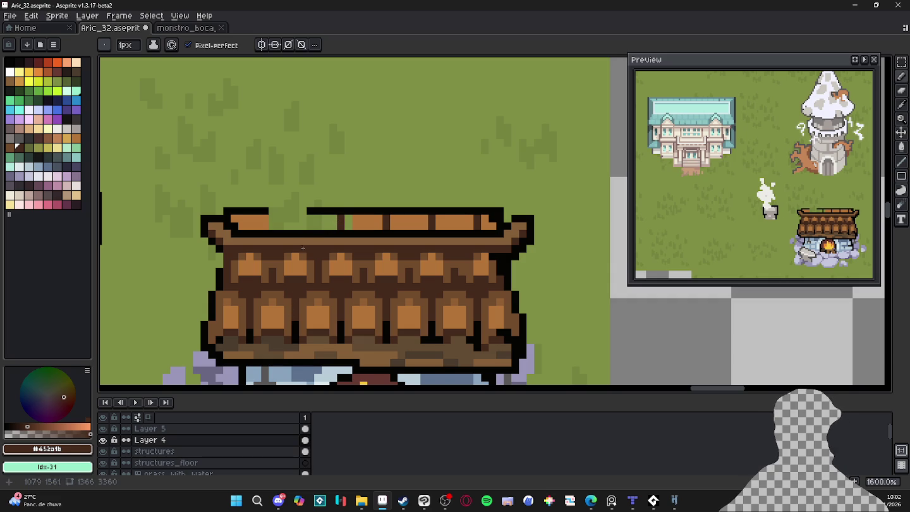
drag(297, 219, 312, 223)
scroll(754, 173, down, 2)
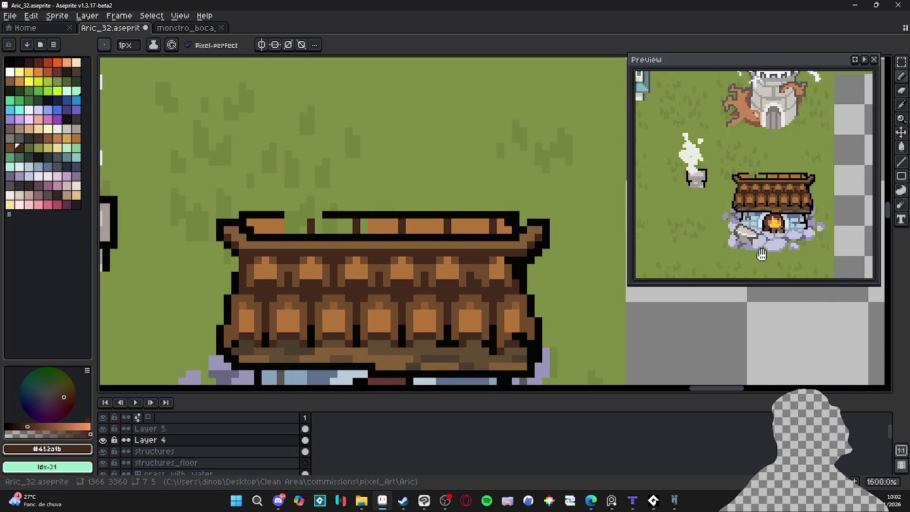
scroll(366, 238, left, 1)
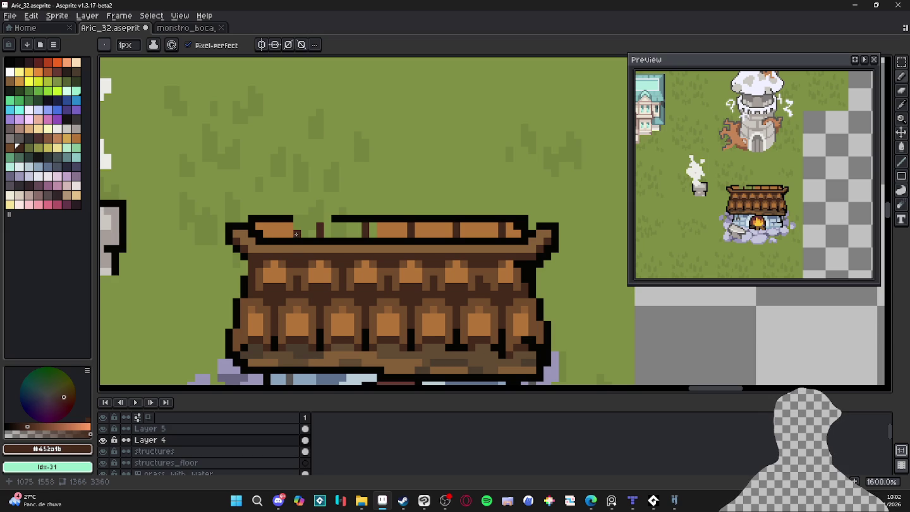
drag(275, 232, 275, 223)
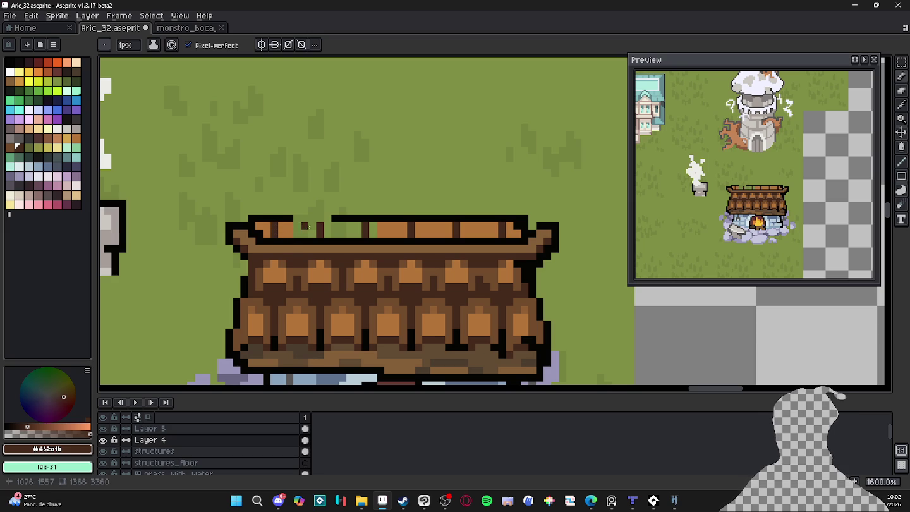
alt+click(377, 233)
drag(365, 237, 365, 223)
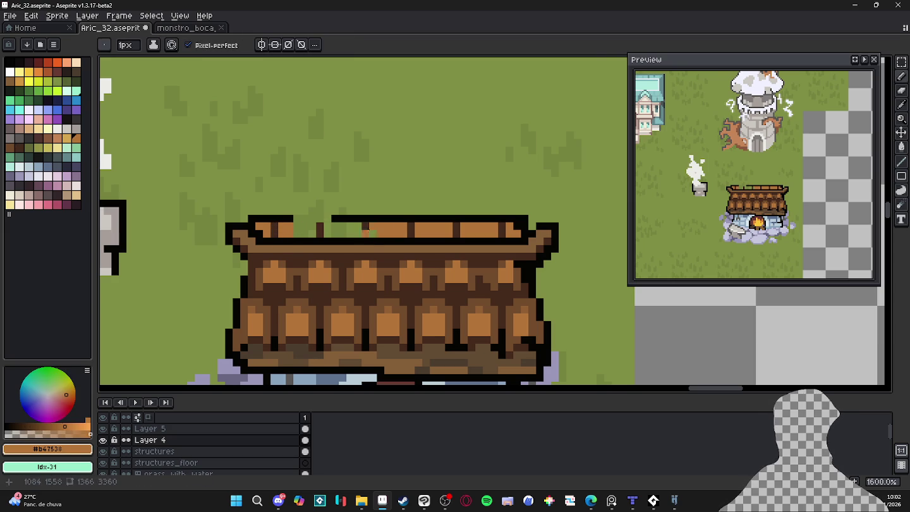
Paint-bucket each ridge plank segment with mid brown #724b2c.
key(plus)
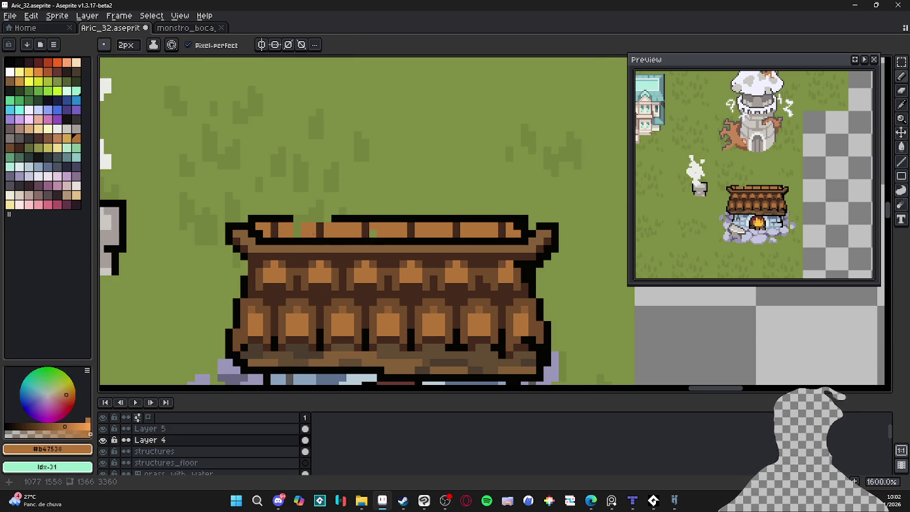
alt+click(381, 290)
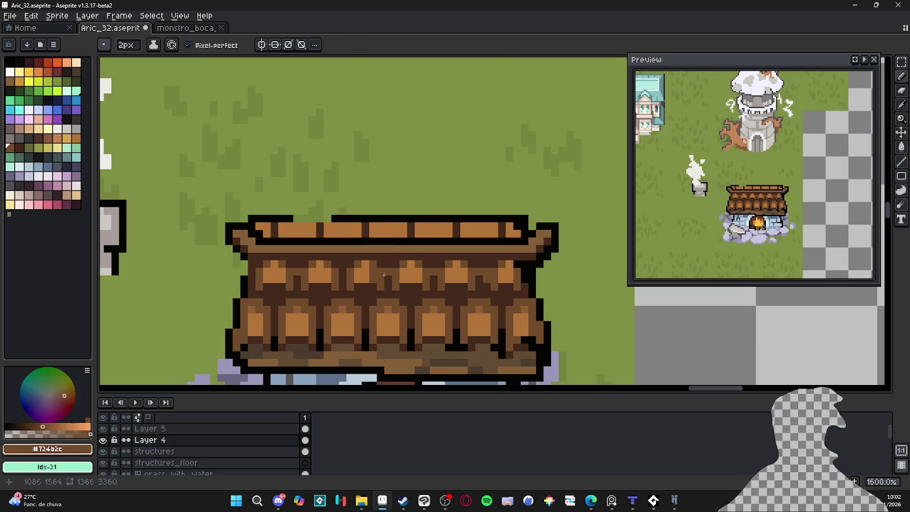
key(g)
click(393, 233)
click(433, 230)
click(480, 230)
click(513, 231)
click(344, 229)
click(300, 229)
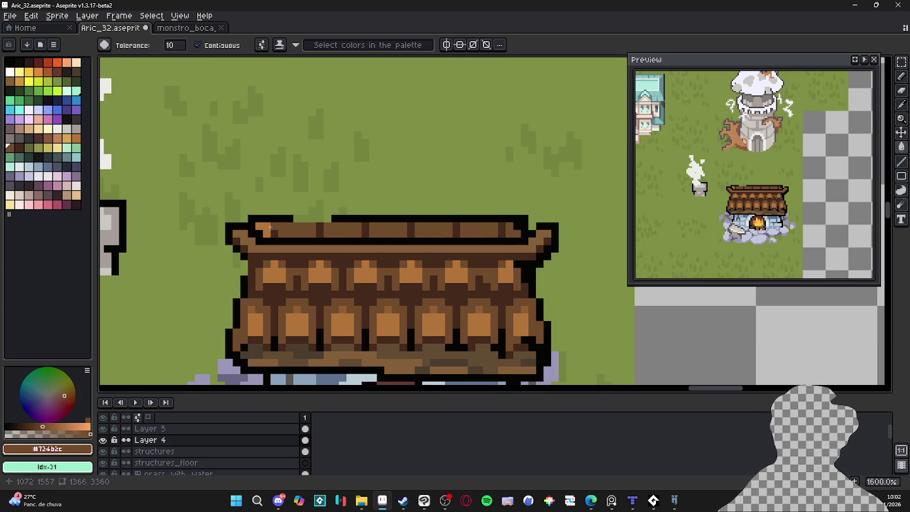
click(271, 228)
Add a black #050403 divider pixel between ridge planks and save the map.
key(b)
alt+click(365, 226)
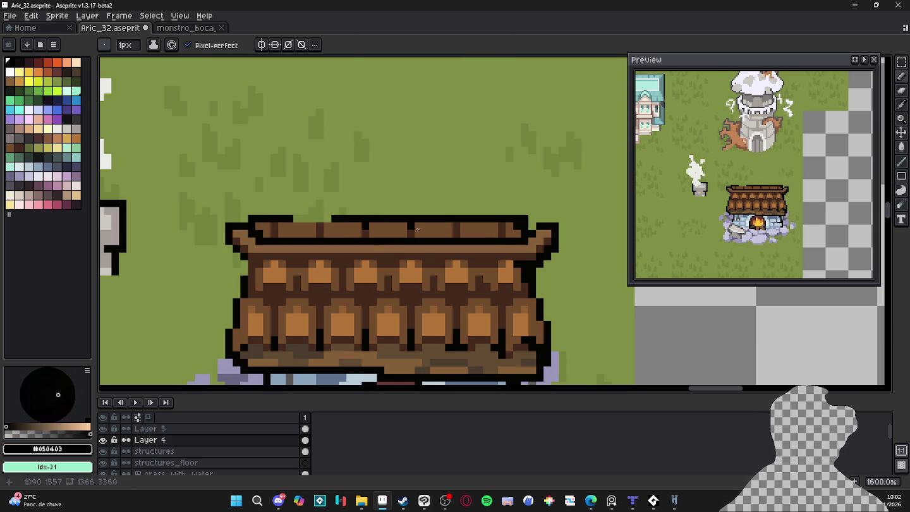
click(458, 230)
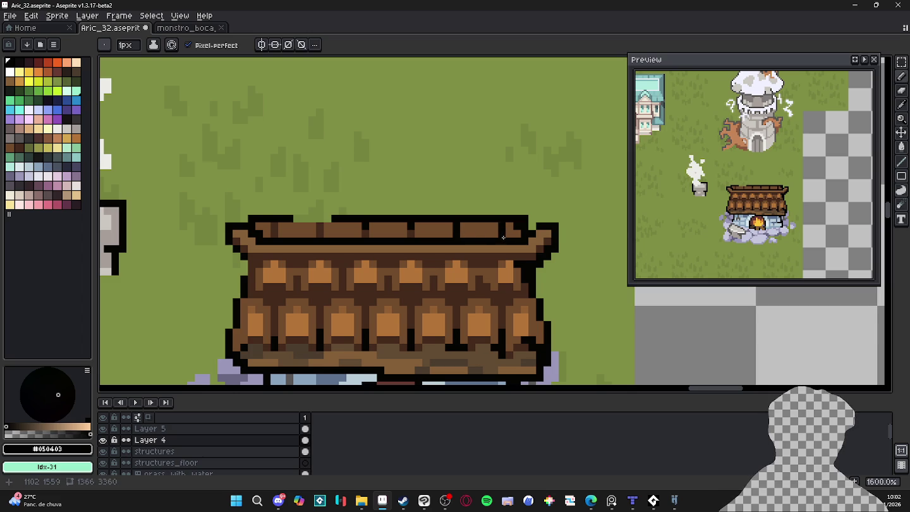
scroll(499, 231, down, 1)
scroll(405, 254, down, 1)
key(ctrl+s)
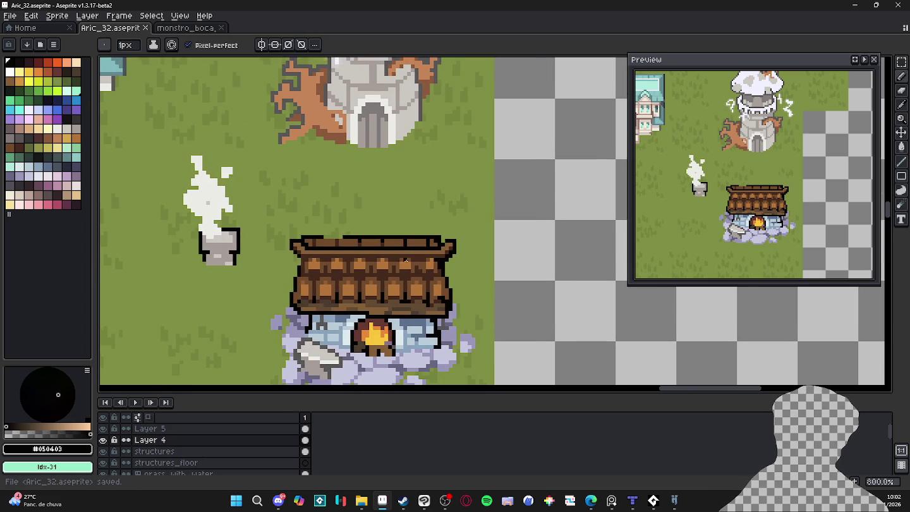
scroll(423, 268, up, 2)
key(b)
scroll(432, 279, down, 1)
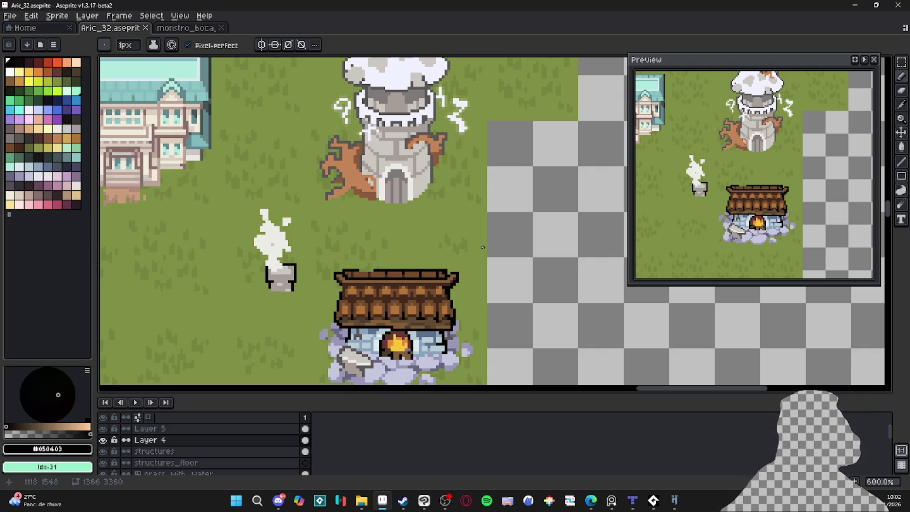
scroll(453, 230, down, 2)
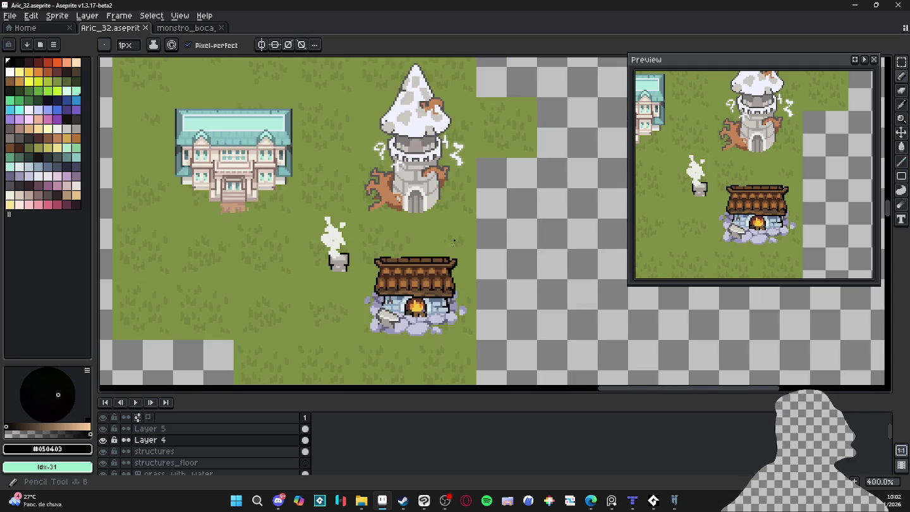
scroll(432, 253, down, 1)
scroll(431, 253, up, 3)
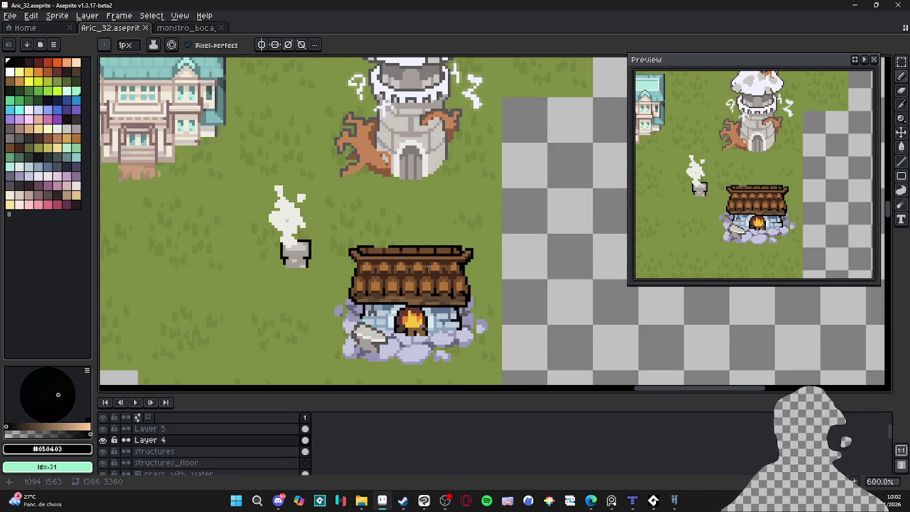
key(ctrl+s)
scroll(406, 258, up, 3)
scroll(237, 237, down, 2)
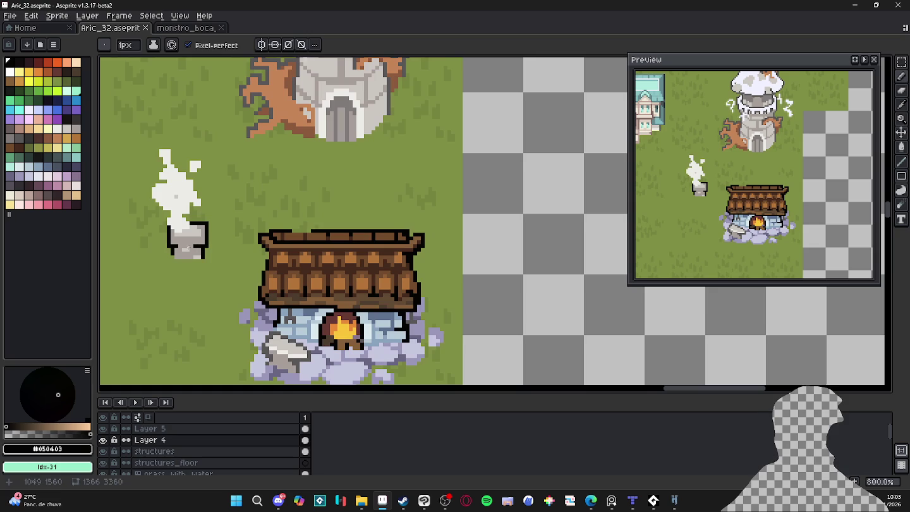
click(103, 440)
click(103, 440)
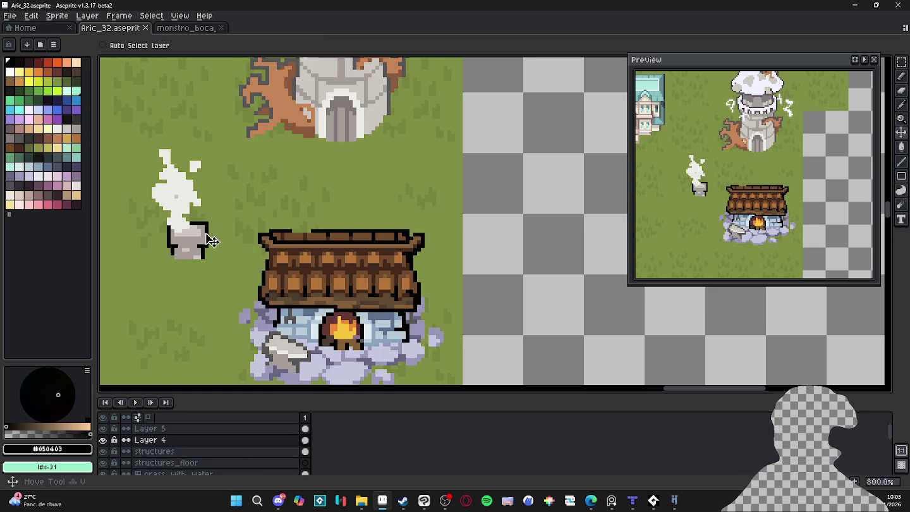
scroll(271, 250, up, 3)
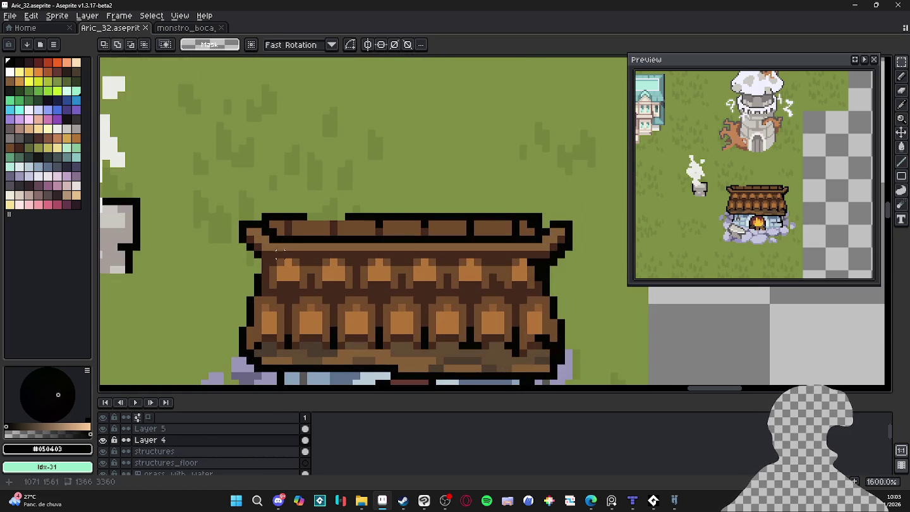
key(b)
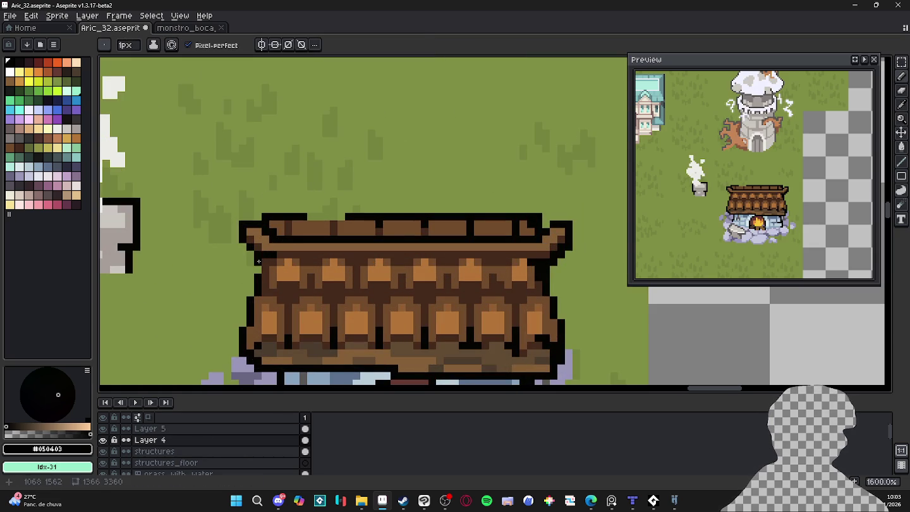